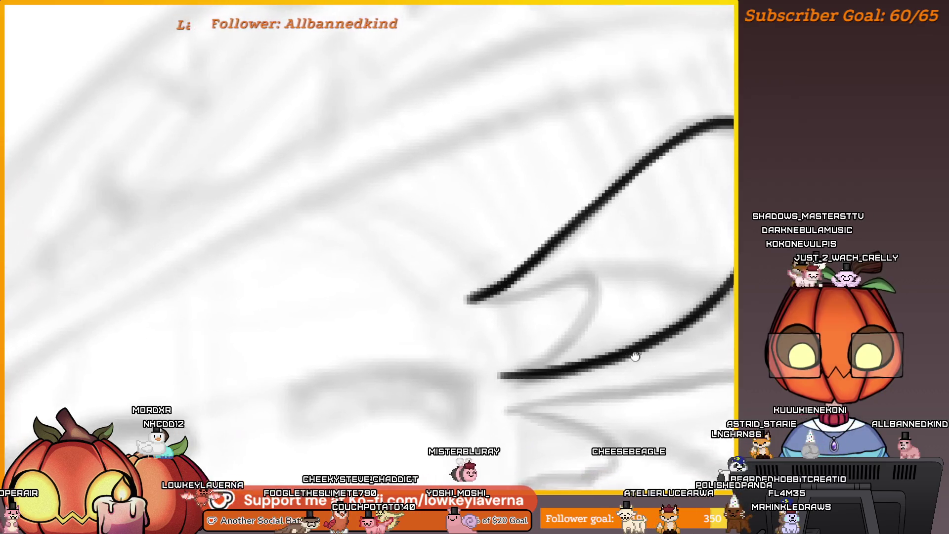
Ink and darken the lower curve of the first gill frond, redoing one rejected stroke.
{"action": "mouse_move", "coordinate": [546, 296]}
{"action": "left_mouse_down"}
{"action": "mouse_move", "coordinate": [583, 339]}
{"action": "mouse_move", "coordinate": [514, 376]}
{"action": "left_mouse_up"}
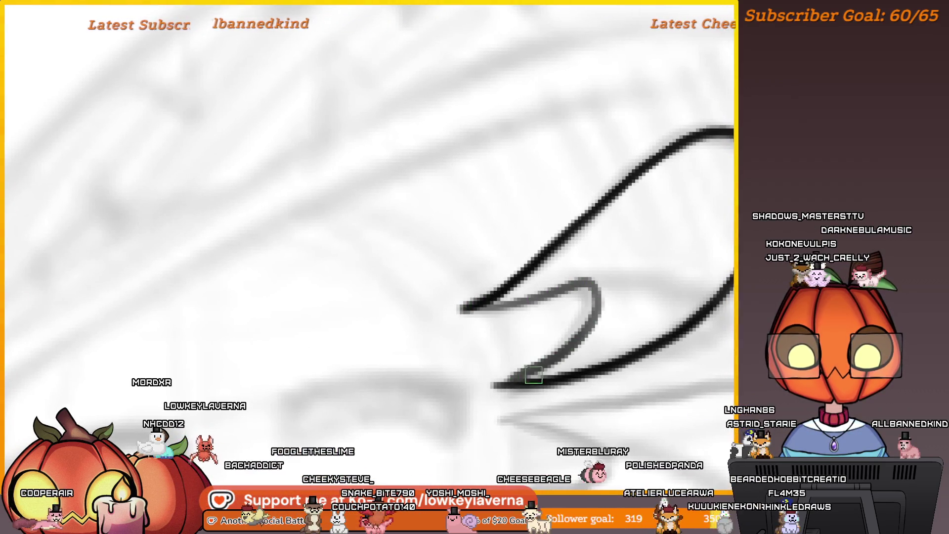
{"action": "key", "text": "ctrl+z"}
{"action": "left_click_drag", "start_coordinate": [538, 303], "coordinate": [564, 344]}
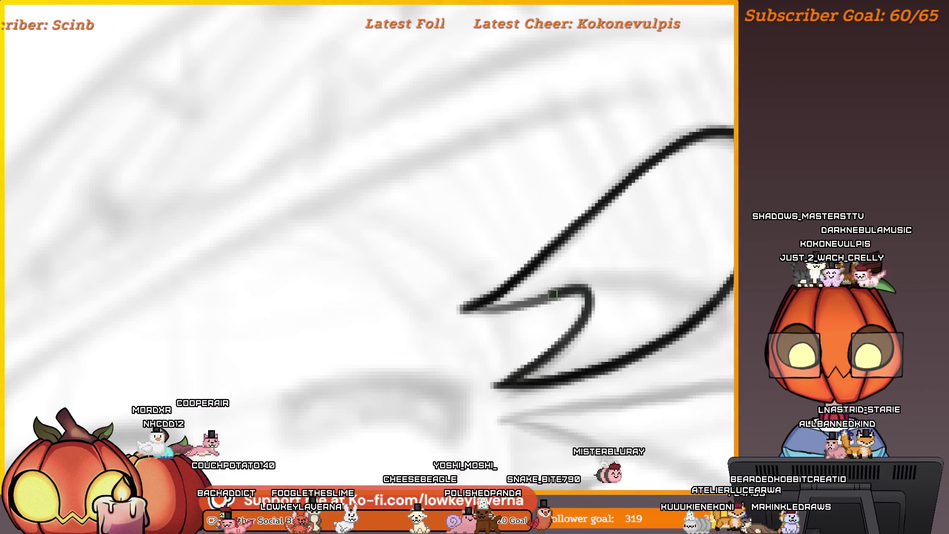
{"action": "mouse_move", "coordinate": [584, 292]}
{"action": "left_mouse_down"}
{"action": "mouse_move", "coordinate": [543, 359]}
{"action": "mouse_move", "coordinate": [509, 378]}
{"action": "left_mouse_up"}
{"action": "scroll", "coordinate": [583, 324], "scroll_direction": "down", "scroll_amount": 5}
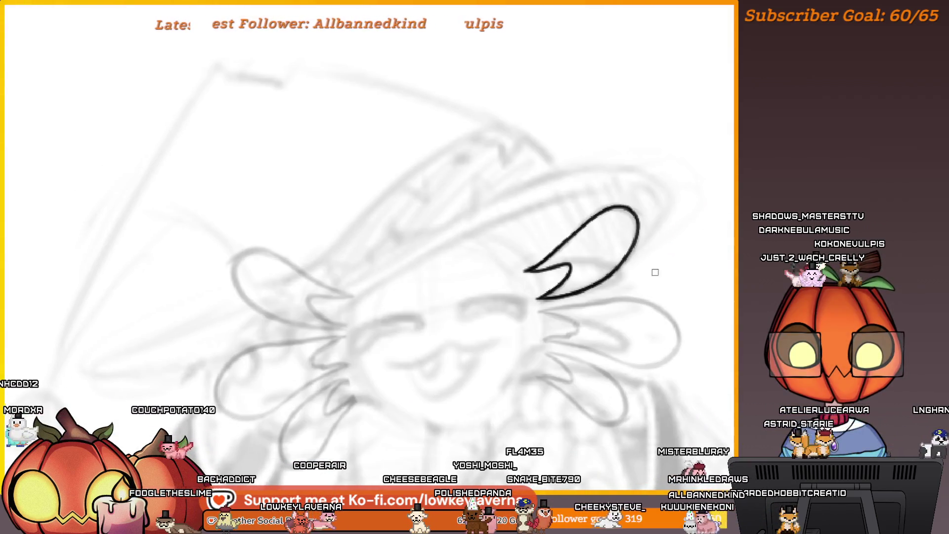
{"action": "scroll", "coordinate": [643, 306], "scroll_direction": "down", "scroll_amount": 4}
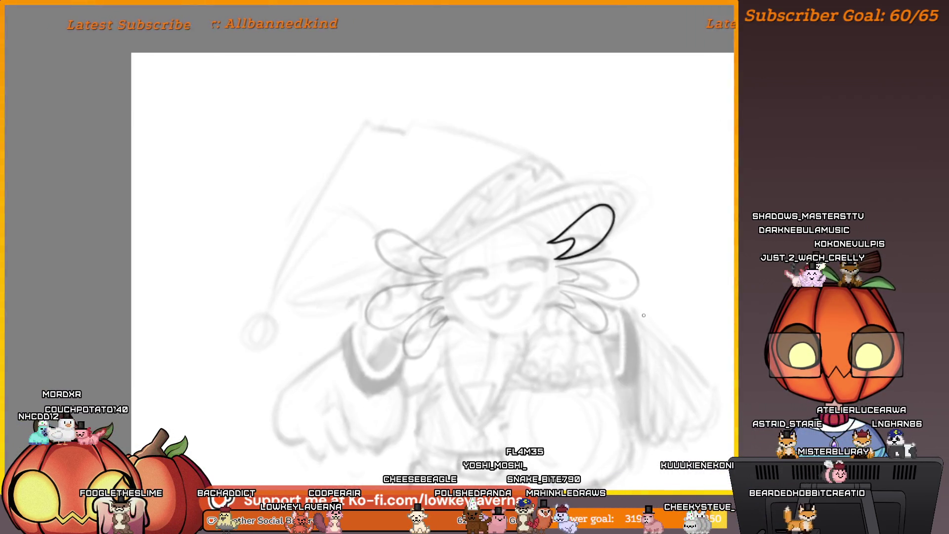
In a mirrored view, ink the second gill frond's outer, upper and lower lines.
{"action": "key", "text": "m"}
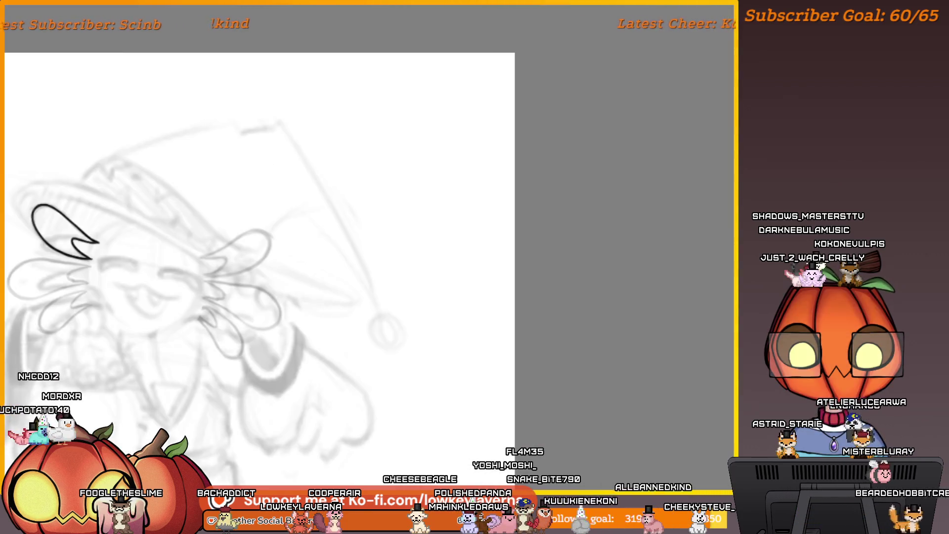
{"action": "mouse_move", "coordinate": [373, 334]}
{"action": "left_mouse_down"}
{"action": "mouse_move", "coordinate": [701, 343]}
{"action": "mouse_move", "coordinate": [666, 335]}
{"action": "left_mouse_up"}
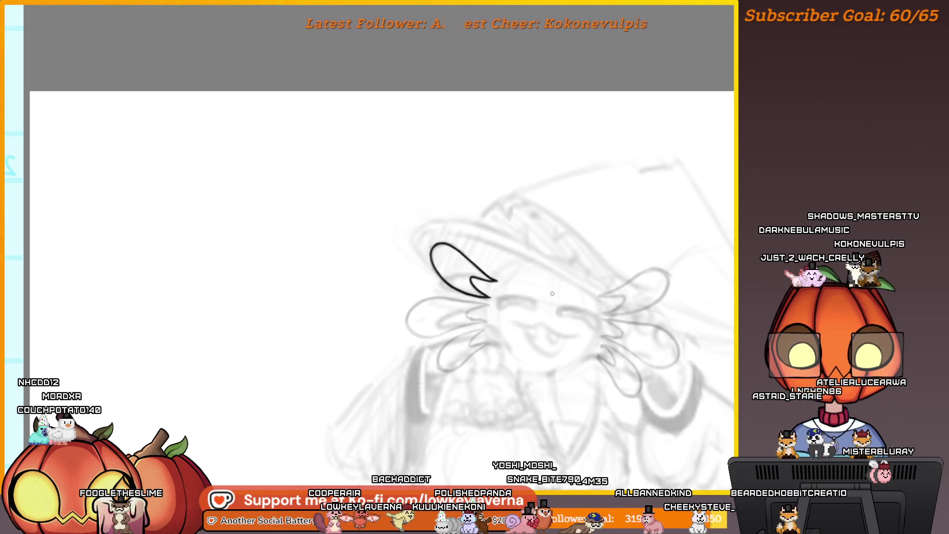
{"action": "scroll", "coordinate": [553, 293], "scroll_direction": "up", "scroll_amount": 5}
{"action": "left_click_drag", "start_coordinate": [490, 269], "coordinate": [687, 246]}
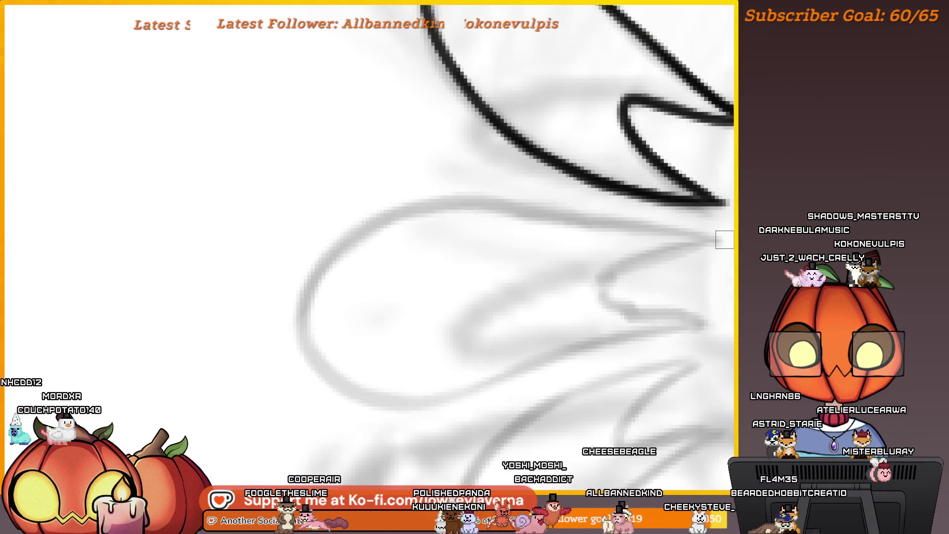
{"action": "mouse_move", "coordinate": [645, 219]}
{"action": "left_mouse_down"}
{"action": "mouse_move", "coordinate": [402, 212]}
{"action": "mouse_move", "coordinate": [328, 371]}
{"action": "mouse_move", "coordinate": [572, 356]}
{"action": "mouse_move", "coordinate": [697, 334]}
{"action": "left_mouse_up"}
{"action": "left_click_drag", "start_coordinate": [570, 355], "coordinate": [604, 365]}
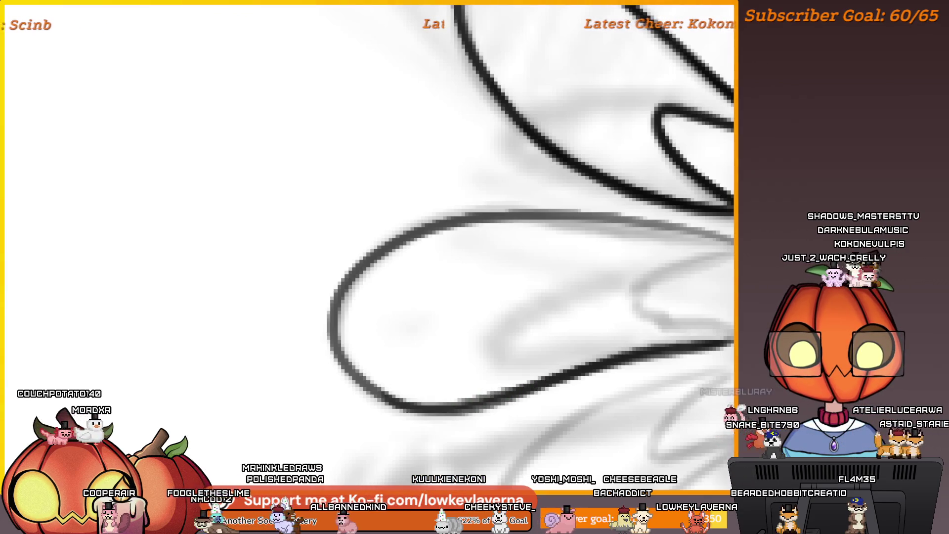
{"action": "mouse_move", "coordinate": [706, 230]}
{"action": "left_mouse_down"}
{"action": "mouse_move", "coordinate": [555, 212]}
{"action": "mouse_move", "coordinate": [447, 216]}
{"action": "left_mouse_up"}
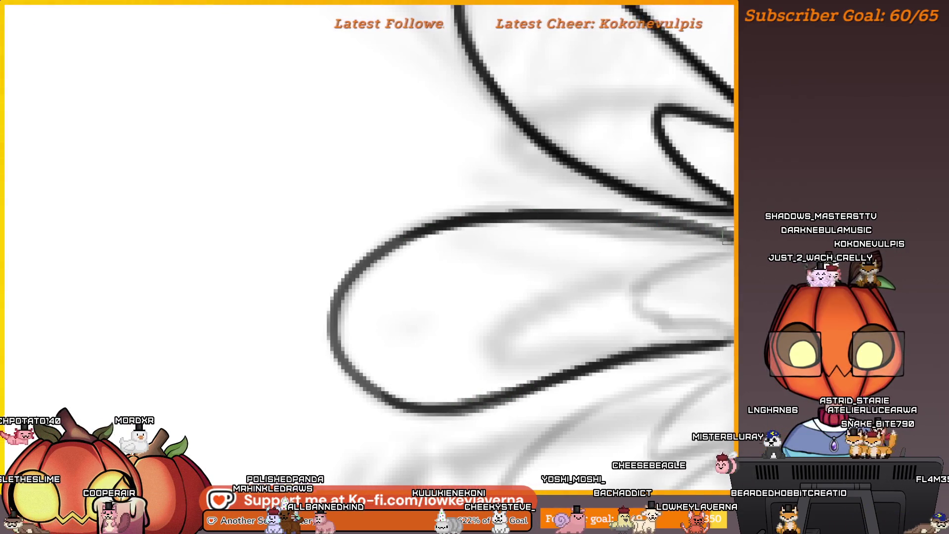
{"action": "left_click_drag", "start_coordinate": [577, 220], "coordinate": [514, 230]}
{"action": "mouse_move", "coordinate": [670, 346]}
{"action": "left_mouse_down"}
{"action": "mouse_move", "coordinate": [593, 327]}
{"action": "mouse_move", "coordinate": [675, 259]}
{"action": "mouse_move", "coordinate": [643, 268]}
{"action": "left_mouse_up"}
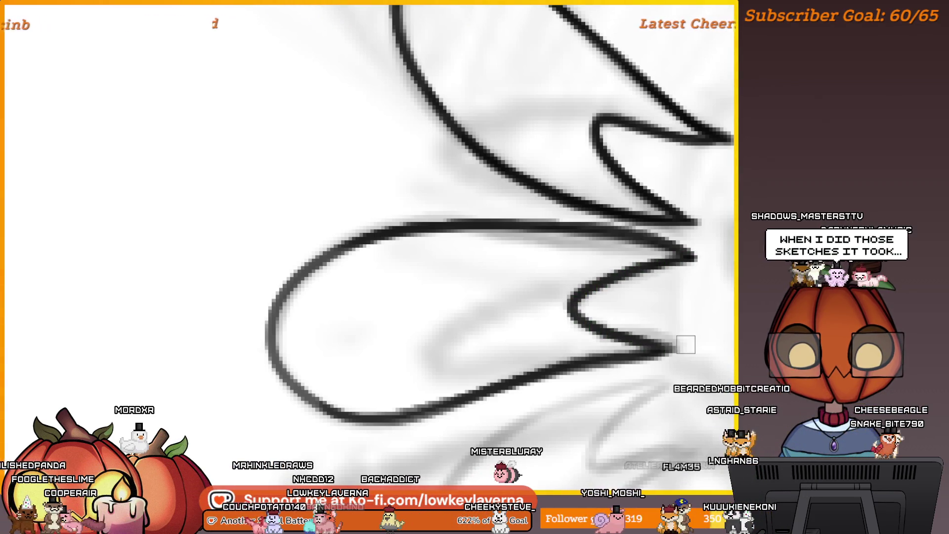
{"action": "left_click_drag", "start_coordinate": [673, 350], "coordinate": [577, 307]}
{"action": "scroll", "coordinate": [717, 230], "scroll_direction": "down", "scroll_amount": 5}
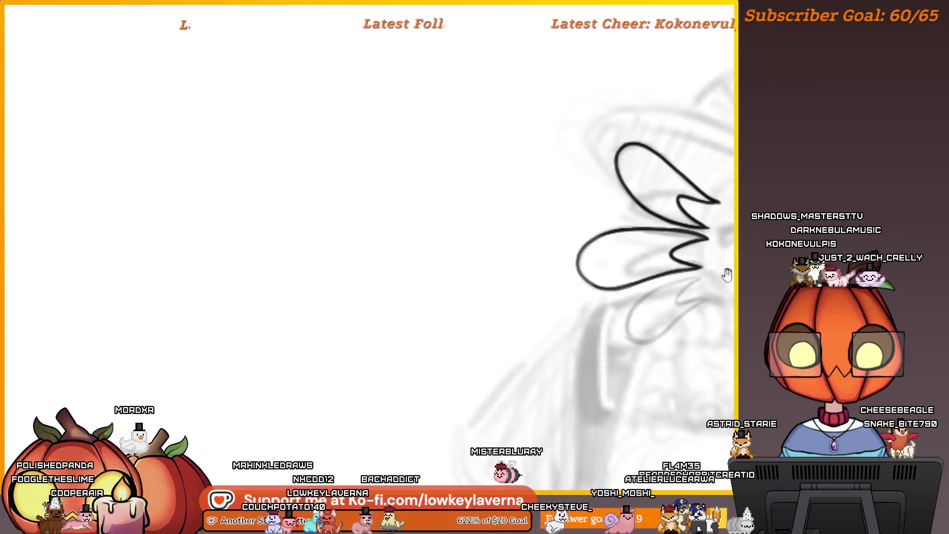
{"action": "scroll", "coordinate": [565, 323], "scroll_direction": "down", "scroll_amount": 5}
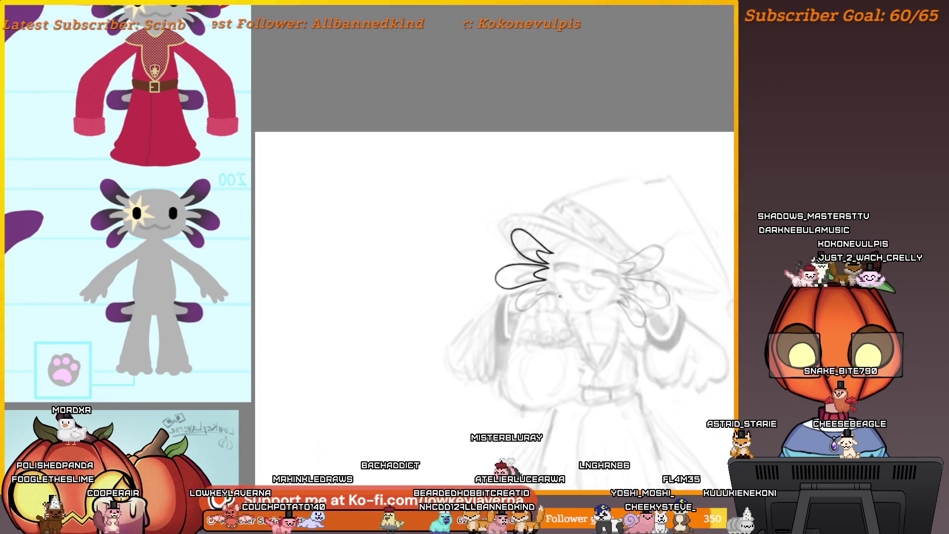
Ink the third frond's upper curve and notch line, and darken its lower stroke to the tip.
{"action": "scroll", "coordinate": [560, 296], "scroll_direction": "up", "scroll_amount": 8}
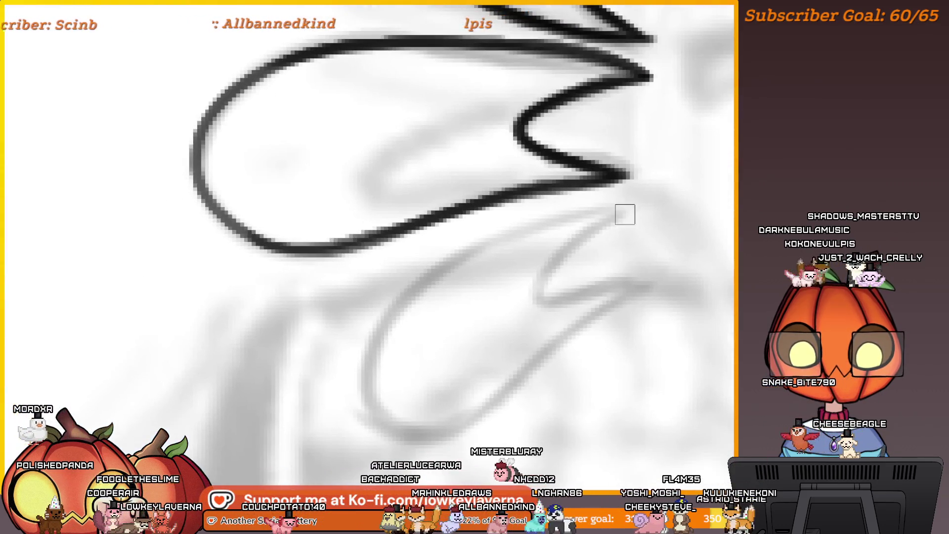
{"action": "mouse_move", "coordinate": [623, 211]}
{"action": "left_mouse_down"}
{"action": "mouse_move", "coordinate": [512, 227]}
{"action": "mouse_move", "coordinate": [365, 361]}
{"action": "left_mouse_up"}
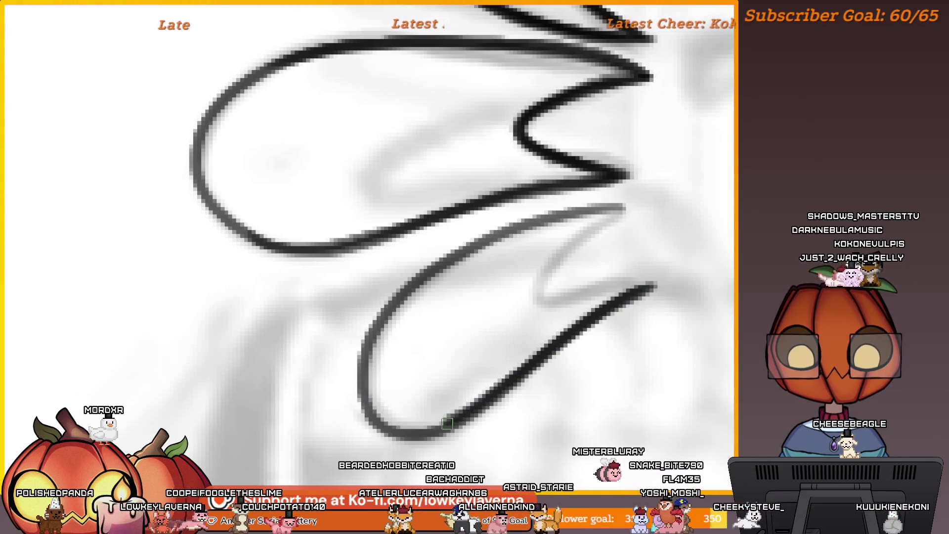
{"action": "mouse_move", "coordinate": [623, 205]}
{"action": "left_mouse_down"}
{"action": "mouse_move", "coordinate": [452, 249]}
{"action": "mouse_move", "coordinate": [376, 324]}
{"action": "left_mouse_up"}
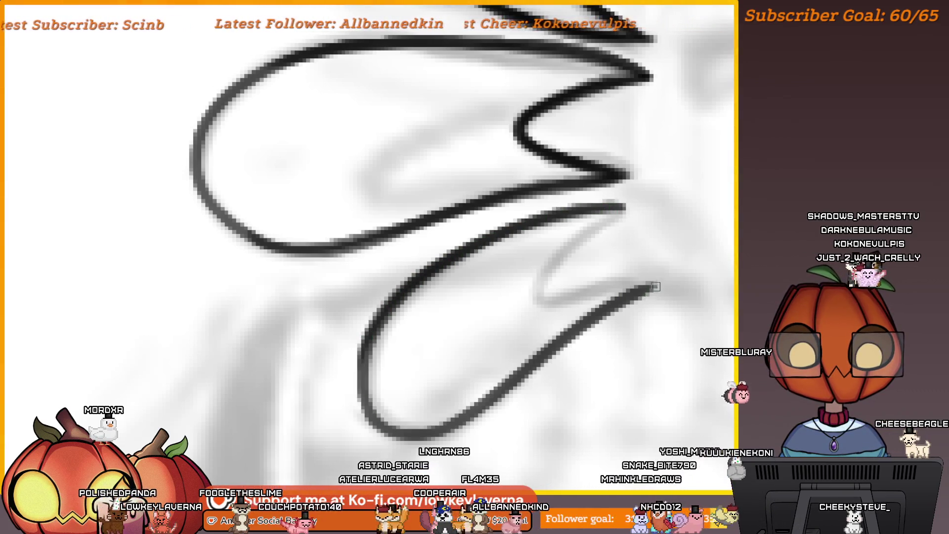
{"action": "mouse_move", "coordinate": [621, 301]}
{"action": "left_mouse_down"}
{"action": "mouse_move", "coordinate": [672, 350]}
{"action": "mouse_move", "coordinate": [657, 354]}
{"action": "left_mouse_up"}
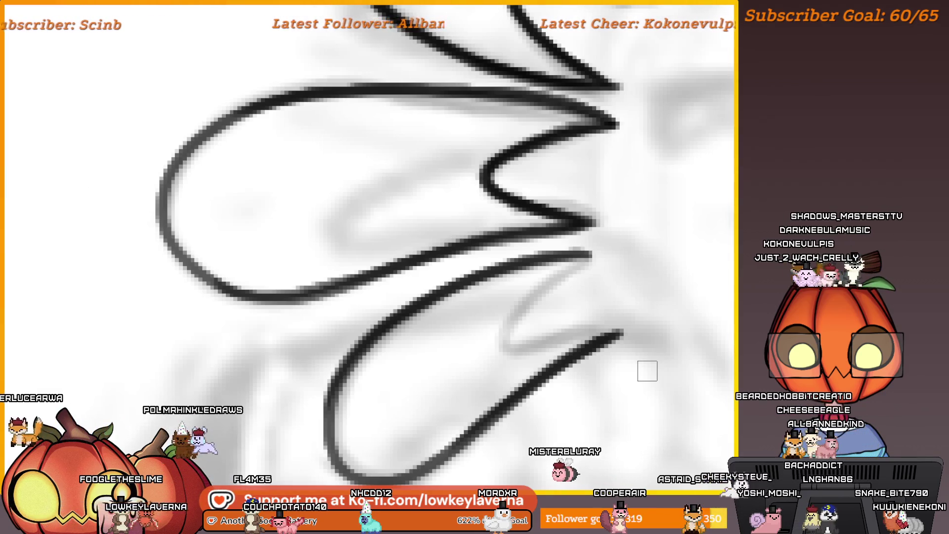
{"action": "left_click_drag", "start_coordinate": [624, 335], "coordinate": [567, 342]}
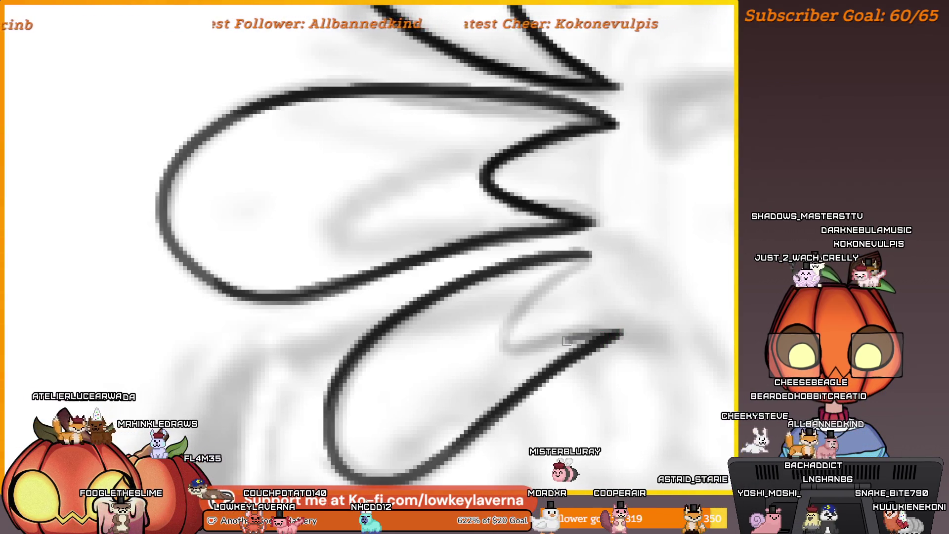
{"action": "mouse_move", "coordinate": [500, 333]}
{"action": "left_mouse_down"}
{"action": "mouse_move", "coordinate": [579, 267]}
{"action": "mouse_move", "coordinate": [496, 330]}
{"action": "left_mouse_up"}
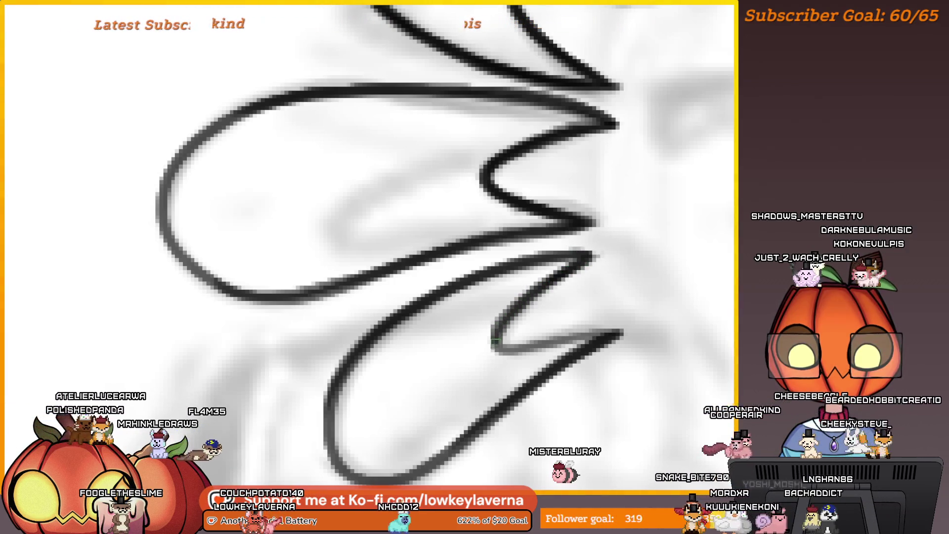
{"action": "left_click_drag", "start_coordinate": [574, 337], "coordinate": [519, 347]}
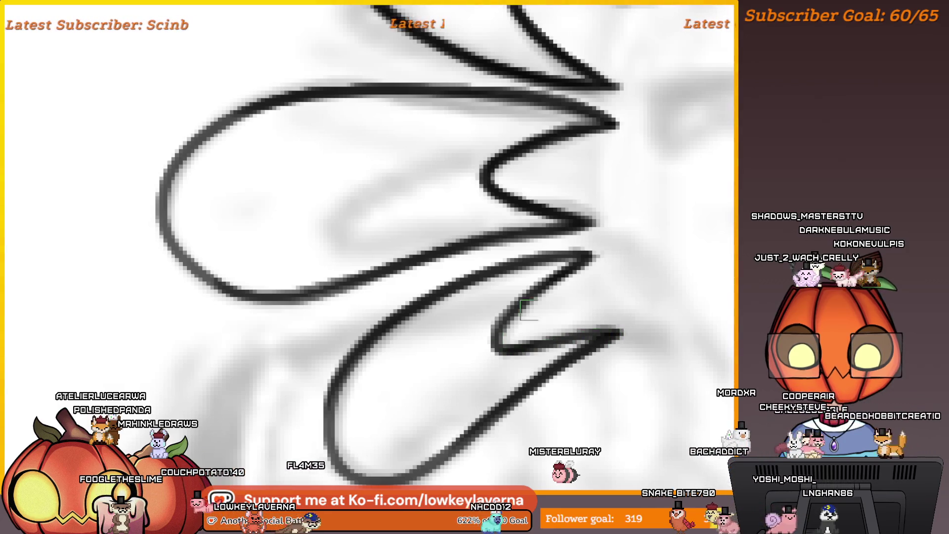
{"action": "mouse_move", "coordinate": [629, 314]}
{"action": "left_mouse_down"}
{"action": "mouse_move", "coordinate": [659, 320]}
{"action": "mouse_move", "coordinate": [553, 356]}
{"action": "left_mouse_up"}
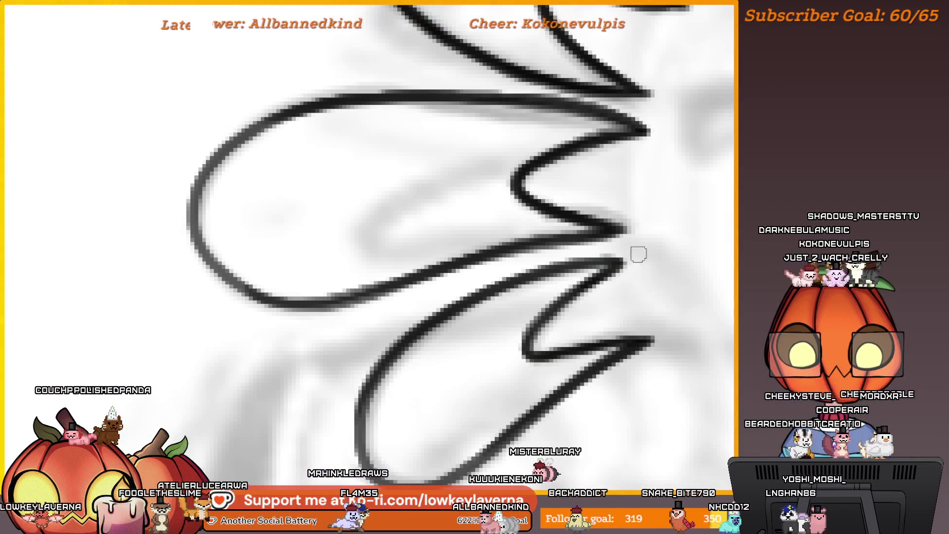
{"action": "scroll", "coordinate": [662, 289], "scroll_direction": "down", "scroll_amount": 8}
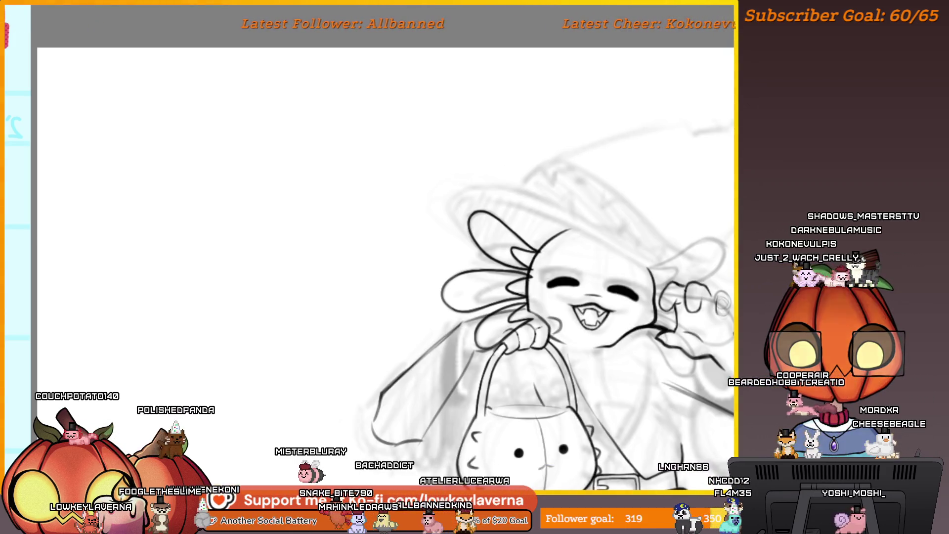
Ink and darken the next frond's upper curve and its lower line around the notch.
{"action": "key", "text": "ctrl+z"}
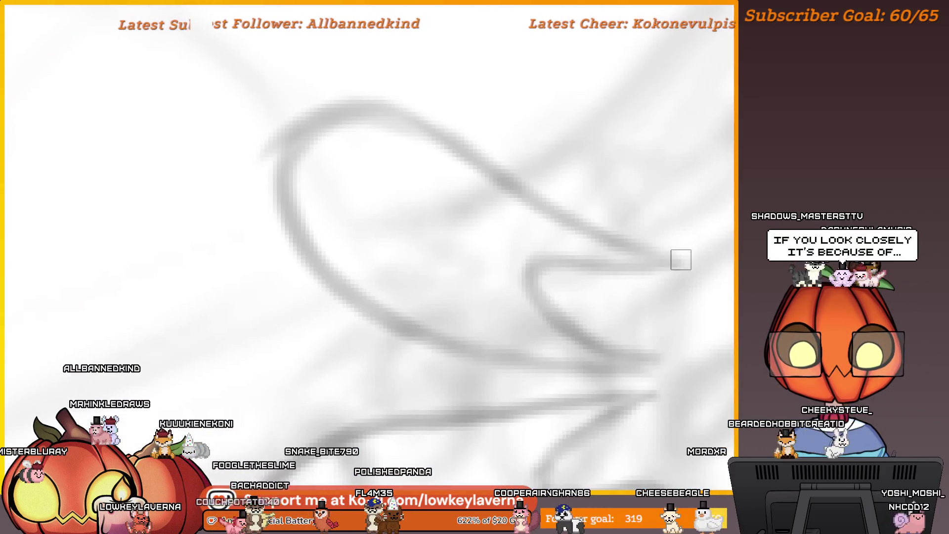
{"action": "mouse_move", "coordinate": [682, 272]}
{"action": "left_mouse_down"}
{"action": "mouse_move", "coordinate": [354, 125]}
{"action": "mouse_move", "coordinate": [289, 269]}
{"action": "mouse_move", "coordinate": [576, 377]}
{"action": "mouse_move", "coordinate": [633, 374]}
{"action": "left_mouse_up"}
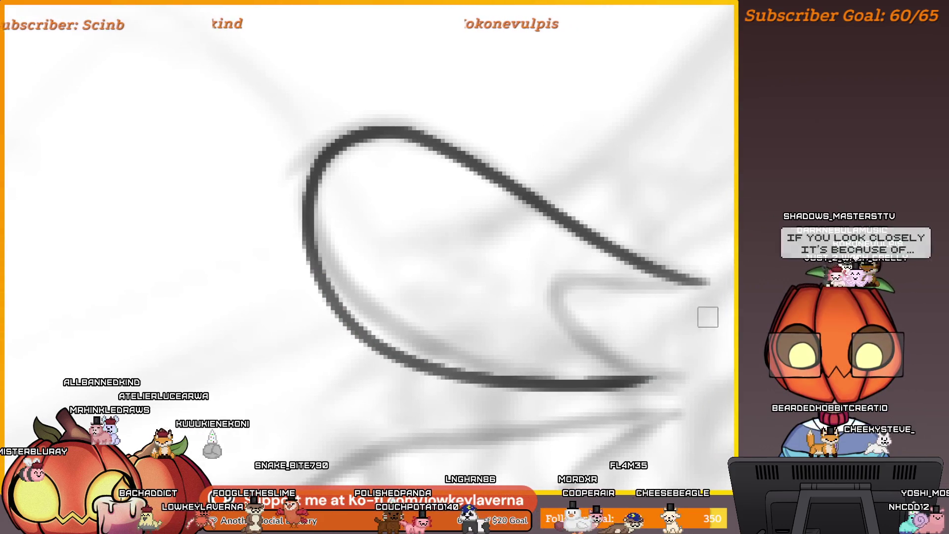
{"action": "mouse_move", "coordinate": [496, 176]}
{"action": "left_mouse_down"}
{"action": "mouse_move", "coordinate": [383, 137]}
{"action": "mouse_move", "coordinate": [311, 197]}
{"action": "mouse_move", "coordinate": [341, 316]}
{"action": "mouse_move", "coordinate": [663, 358]}
{"action": "mouse_move", "coordinate": [658, 377]}
{"action": "left_mouse_up"}
{"action": "mouse_move", "coordinate": [732, 286]}
{"action": "left_mouse_down"}
{"action": "mouse_move", "coordinate": [649, 303]}
{"action": "mouse_move", "coordinate": [501, 289]}
{"action": "mouse_move", "coordinate": [544, 358]}
{"action": "mouse_move", "coordinate": [608, 388]}
{"action": "left_mouse_up"}
{"action": "mouse_move", "coordinate": [648, 293]}
{"action": "left_mouse_down"}
{"action": "mouse_move", "coordinate": [494, 292]}
{"action": "mouse_move", "coordinate": [608, 388]}
{"action": "left_mouse_up"}
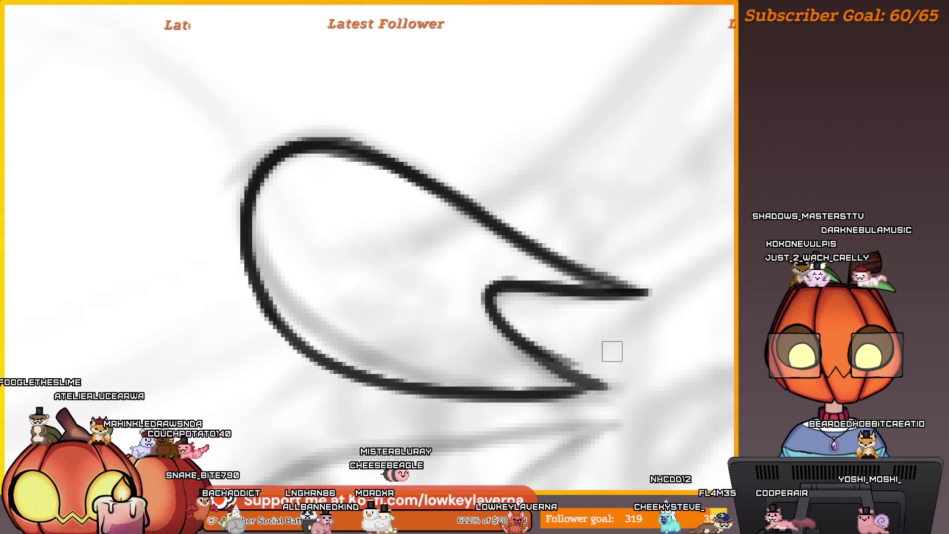
Mirror the canvas view and reposition it on the zigzag stroke to keep inking.
{"action": "key", "text": "m"}
{"action": "left_click_drag", "start_coordinate": [318, 433], "coordinate": [856, 440]}
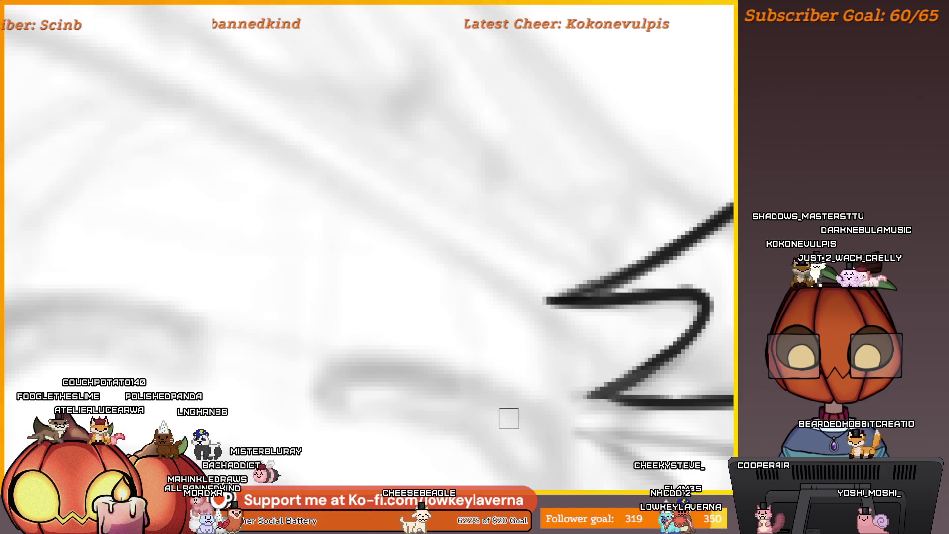
{"action": "left_click_drag", "start_coordinate": [697, 404], "coordinate": [648, 379]}
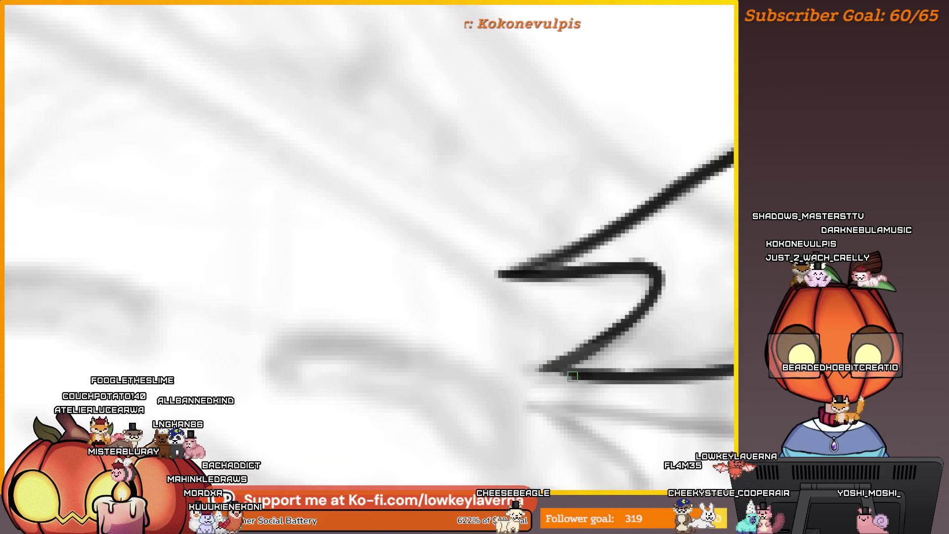
{"action": "left_click_drag", "start_coordinate": [635, 304], "coordinate": [651, 358]}
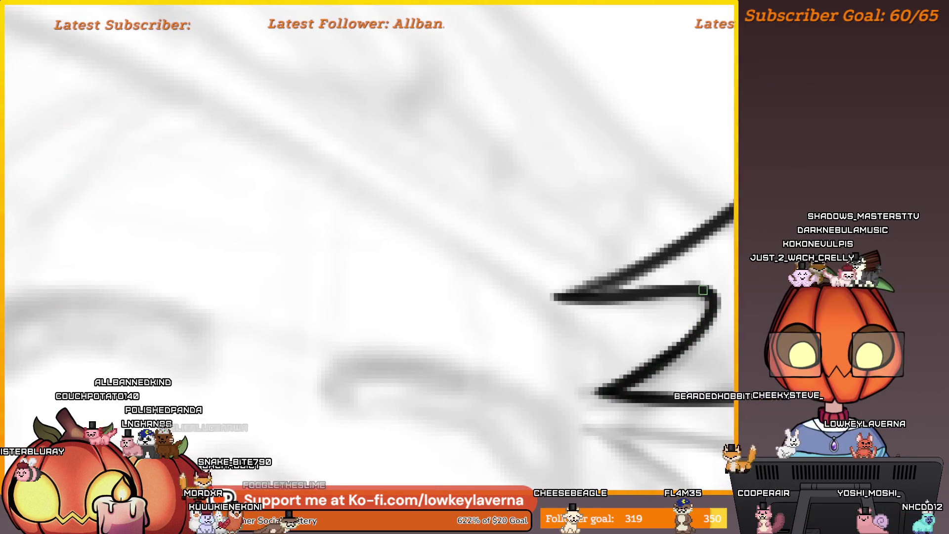
{"action": "left_click_drag", "start_coordinate": [713, 237], "coordinate": [674, 291]}
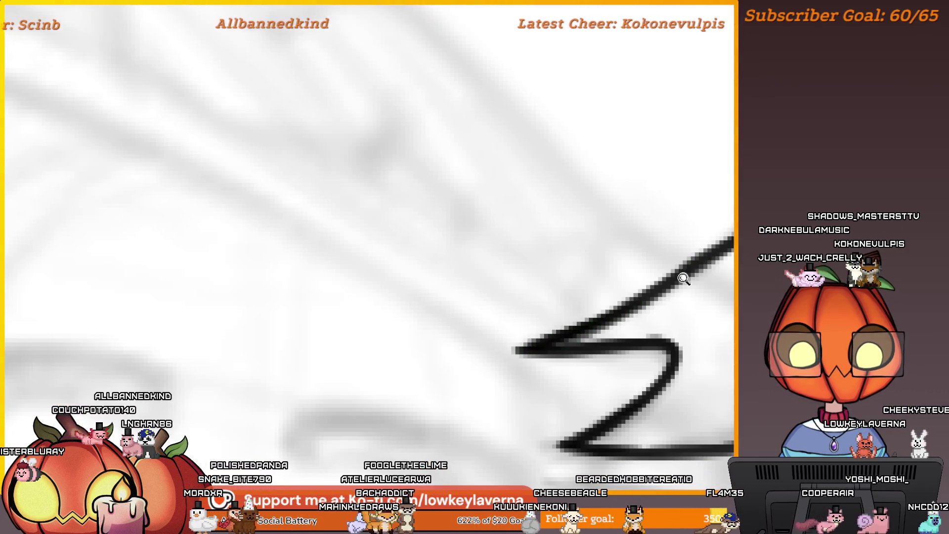
{"action": "scroll", "coordinate": [683, 279], "scroll_direction": "down", "scroll_amount": 3}
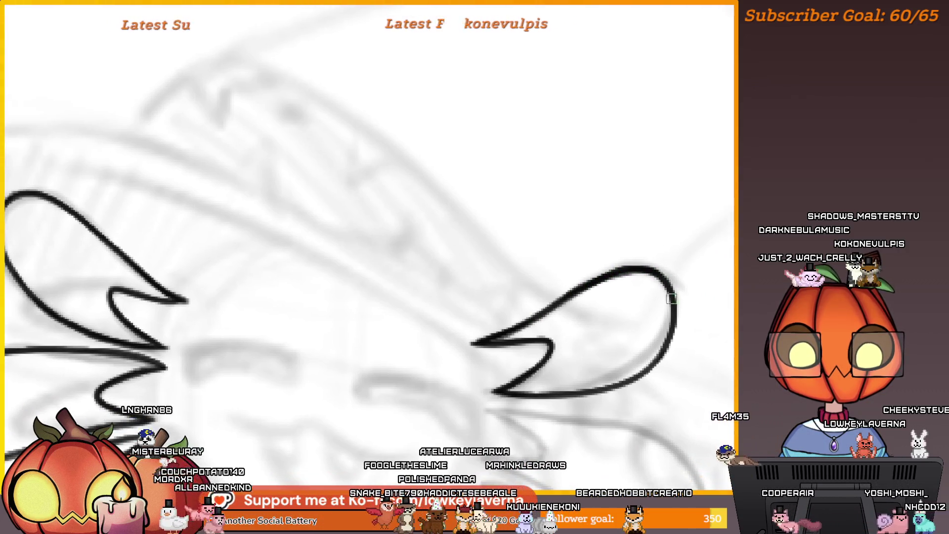
Outline the lower right gill frond and thicken its curve, undoing rejected strokes and a zigzag tip.
{"action": "scroll", "coordinate": [653, 296], "scroll_direction": "down", "scroll_amount": 3}
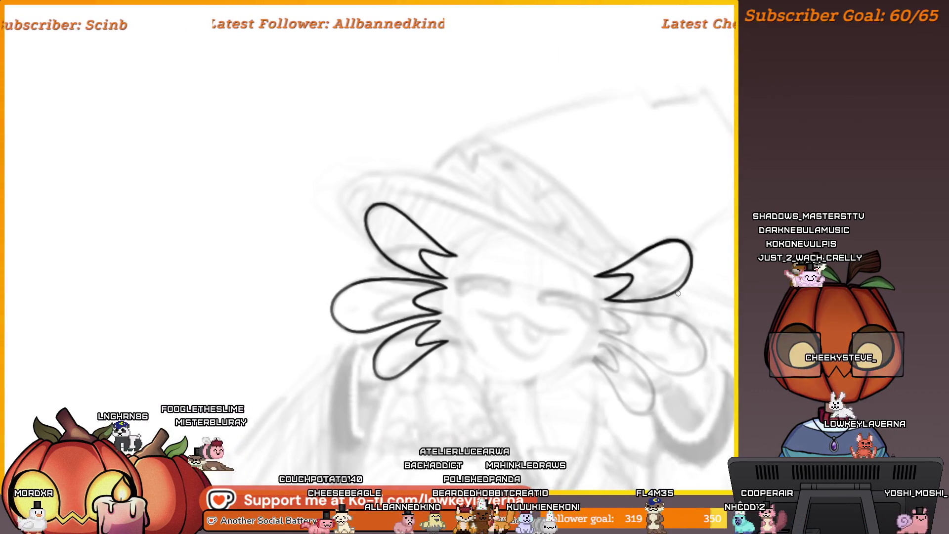
{"action": "scroll", "coordinate": [662, 297], "scroll_direction": "up", "scroll_amount": 5}
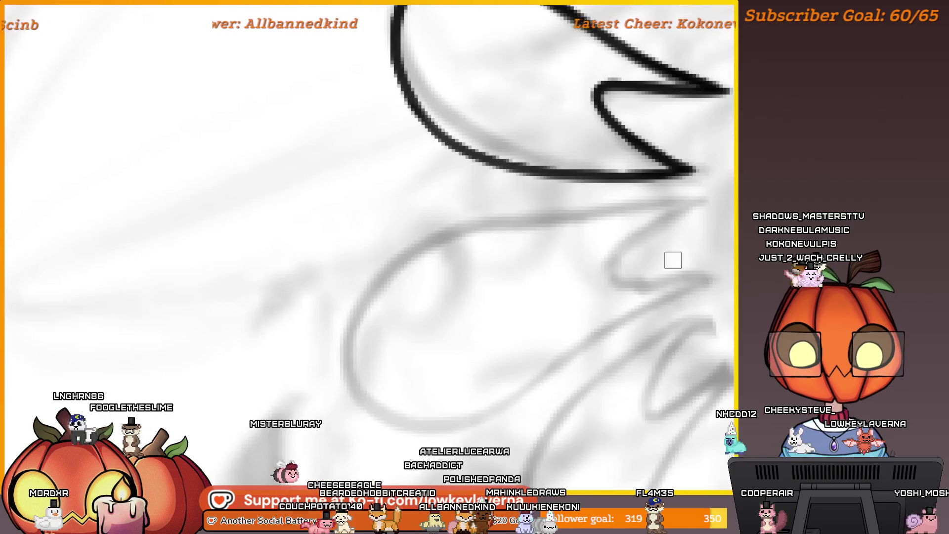
{"action": "mouse_move", "coordinate": [707, 174]}
{"action": "left_mouse_down"}
{"action": "mouse_move", "coordinate": [411, 230]}
{"action": "mouse_move", "coordinate": [386, 408]}
{"action": "mouse_move", "coordinate": [716, 251]}
{"action": "left_mouse_up"}
{"action": "key", "text": "ctrl+z"}
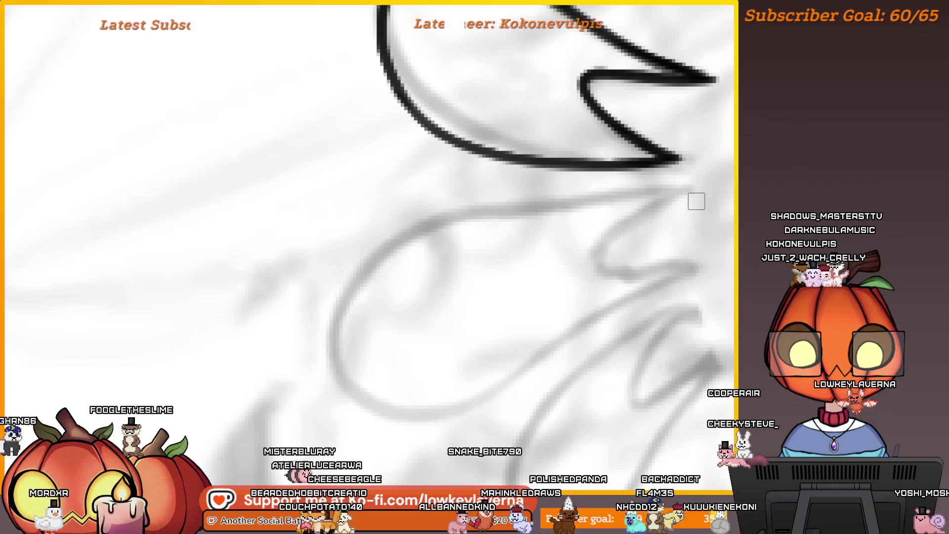
{"action": "mouse_move", "coordinate": [689, 188]}
{"action": "left_mouse_down"}
{"action": "mouse_move", "coordinate": [423, 230]}
{"action": "mouse_move", "coordinate": [348, 401]}
{"action": "mouse_move", "coordinate": [723, 264]}
{"action": "left_mouse_up"}
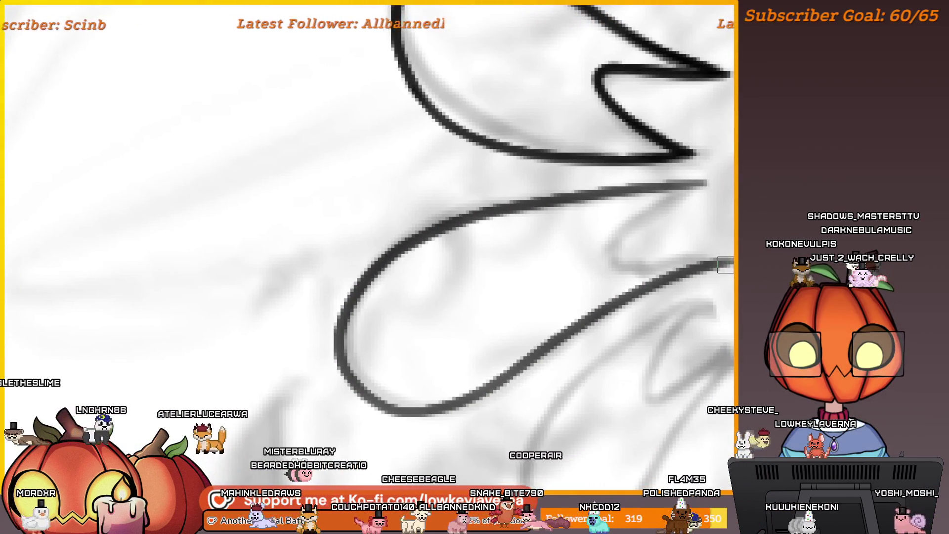
{"action": "mouse_move", "coordinate": [643, 285]}
{"action": "left_mouse_down"}
{"action": "mouse_move", "coordinate": [497, 372]}
{"action": "mouse_move", "coordinate": [383, 411]}
{"action": "left_mouse_up"}
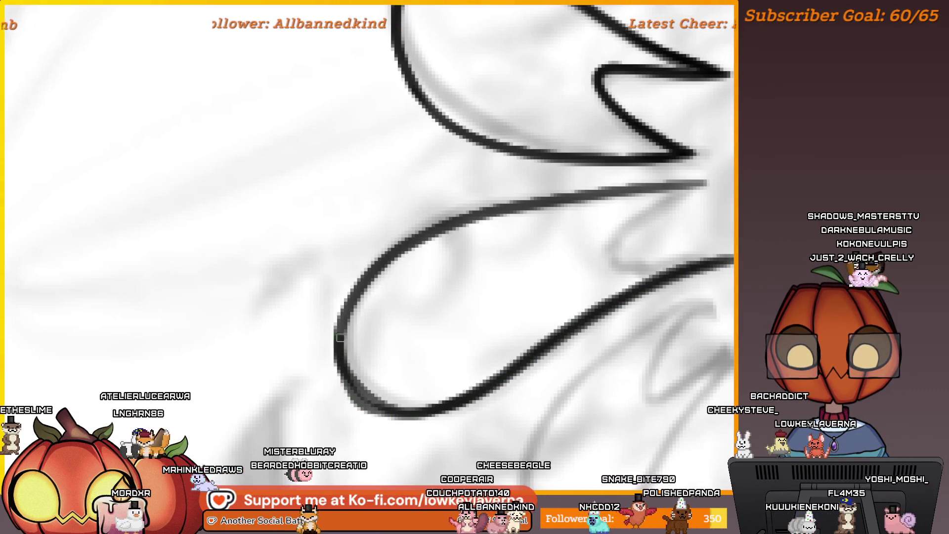
{"action": "key", "text": "ctrl+z"}
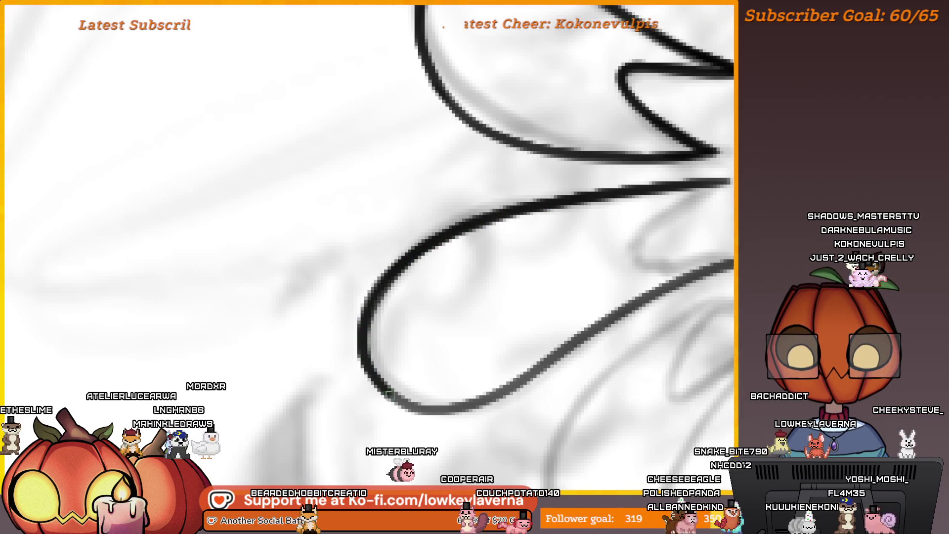
{"action": "mouse_move", "coordinate": [591, 335]}
{"action": "left_mouse_down"}
{"action": "mouse_move", "coordinate": [472, 398]}
{"action": "mouse_move", "coordinate": [385, 410]}
{"action": "left_mouse_up"}
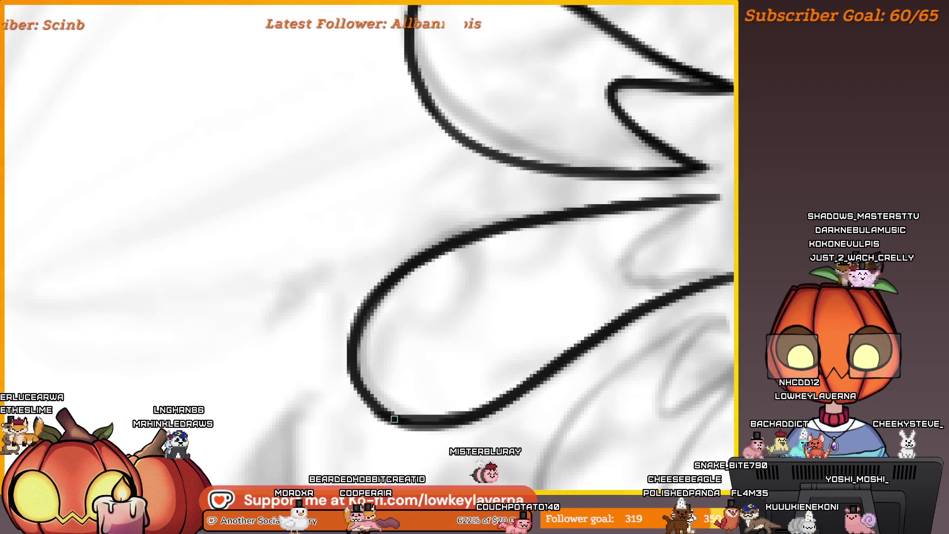
{"action": "scroll", "coordinate": [608, 328], "scroll_direction": "down", "scroll_amount": 5}
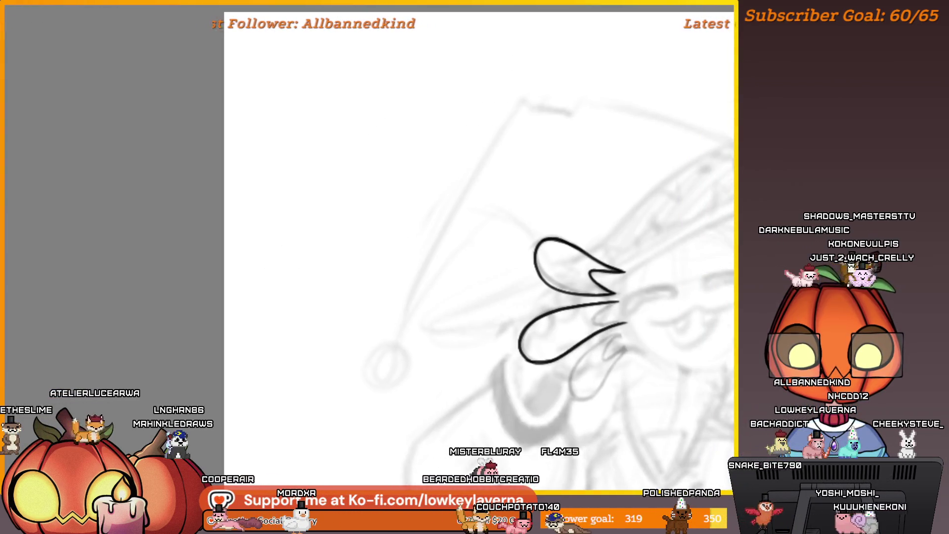
{"action": "scroll", "coordinate": [616, 295], "scroll_direction": "up", "scroll_amount": 5}
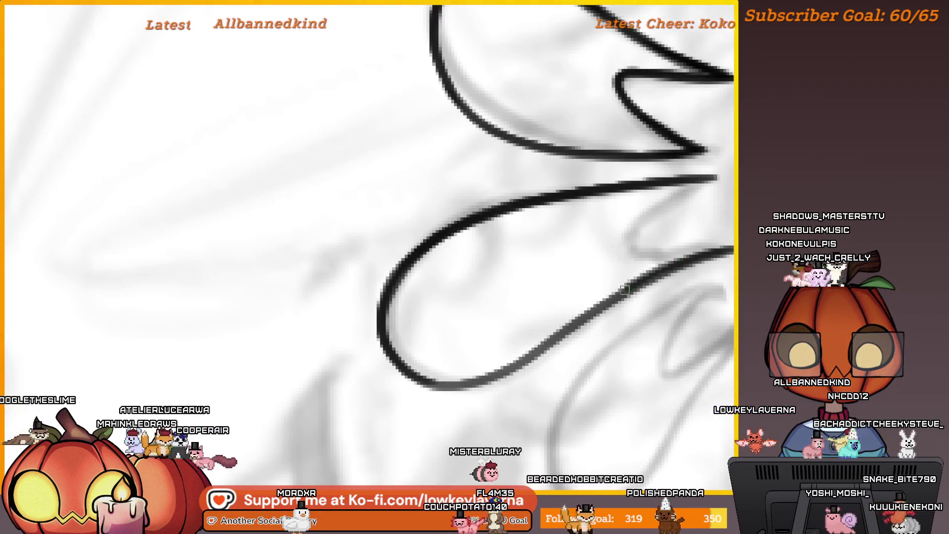
{"action": "scroll", "coordinate": [624, 289], "scroll_direction": "down", "scroll_amount": 2}
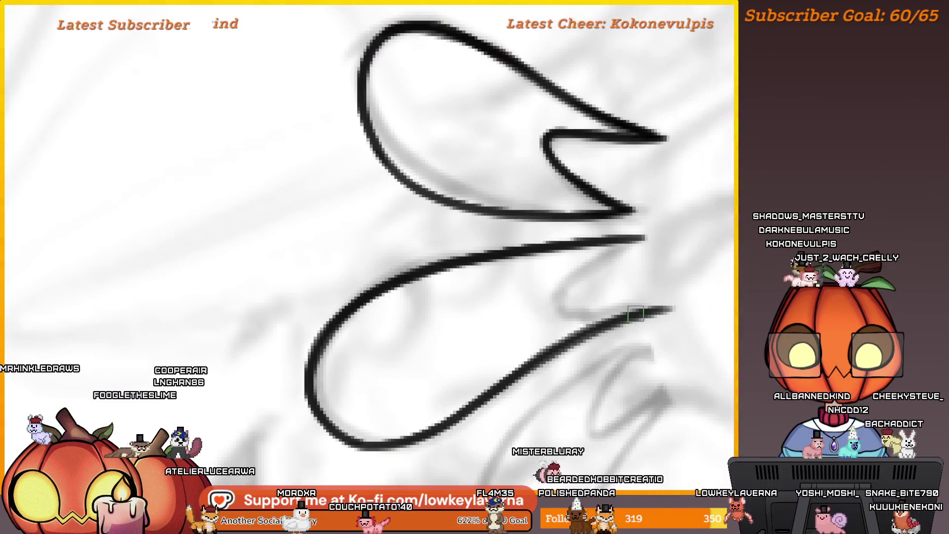
{"action": "mouse_move", "coordinate": [645, 248]}
{"action": "left_mouse_down"}
{"action": "mouse_move", "coordinate": [551, 315]}
{"action": "mouse_move", "coordinate": [673, 321]}
{"action": "left_mouse_up"}
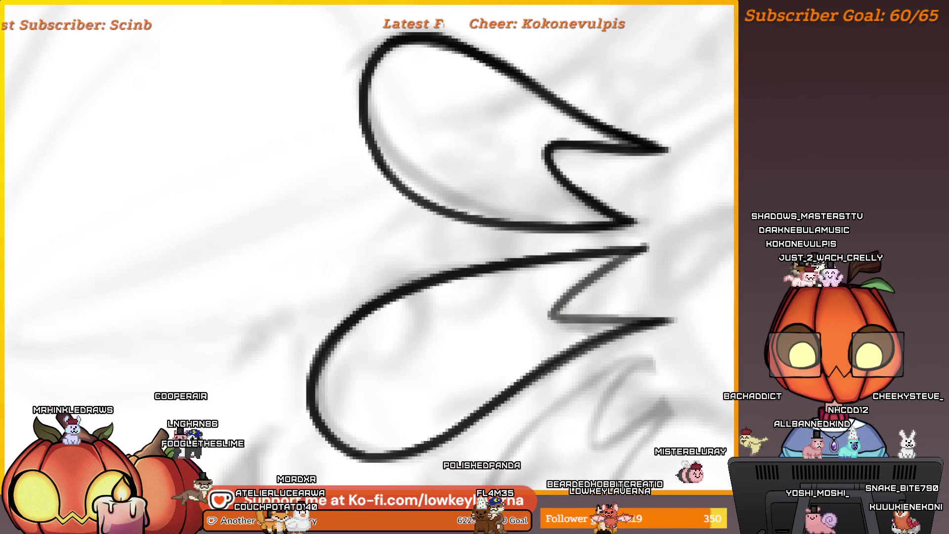
{"action": "key", "text": "ctrl+z"}
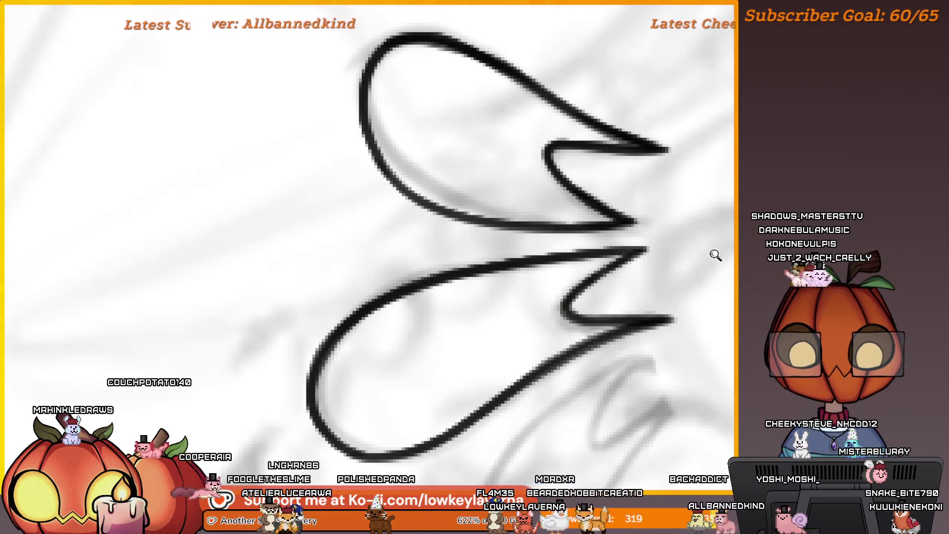
Ink the third frond's outer curve over the sketch, continuing up to its tip.
{"action": "scroll", "coordinate": [716, 255], "scroll_direction": "down", "scroll_amount": 3}
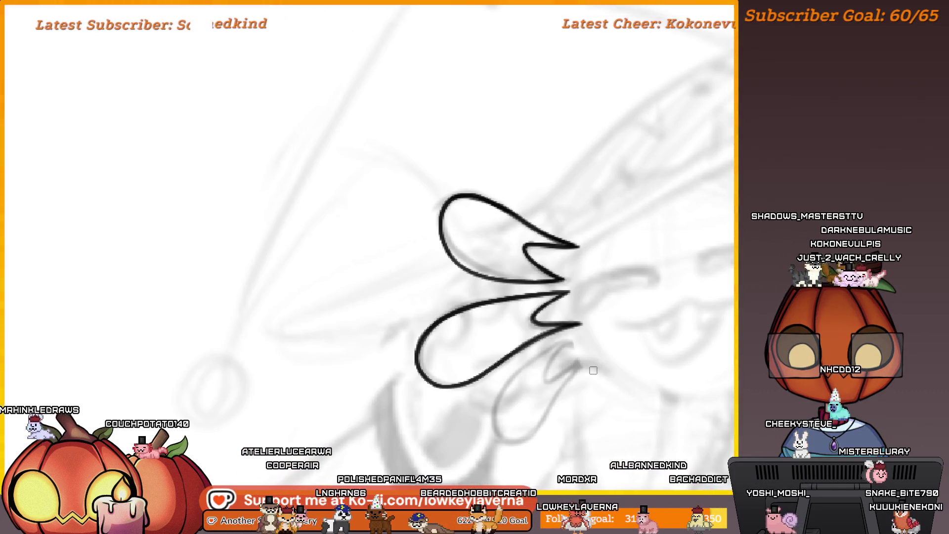
{"action": "scroll", "coordinate": [608, 346], "scroll_direction": "up", "scroll_amount": 5}
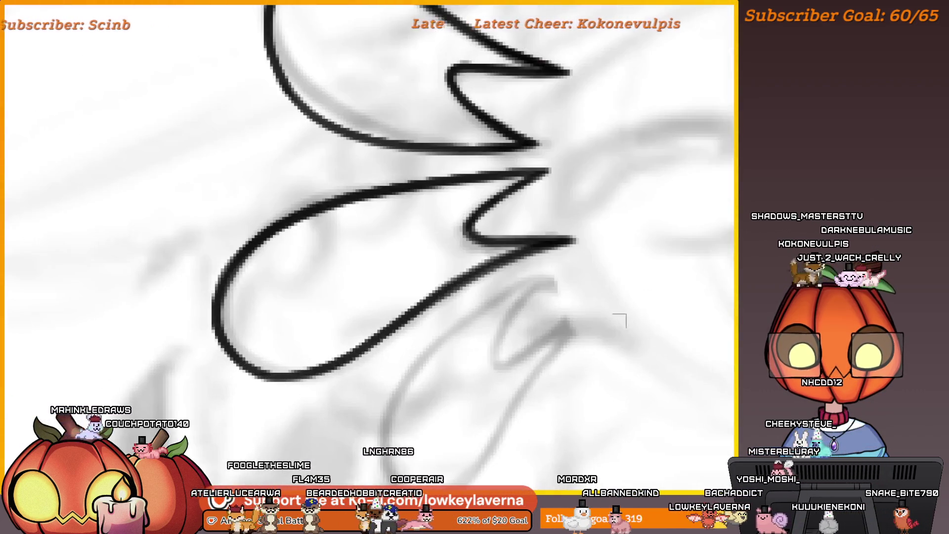
{"action": "left_click_drag", "start_coordinate": [573, 273], "coordinate": [563, 269]}
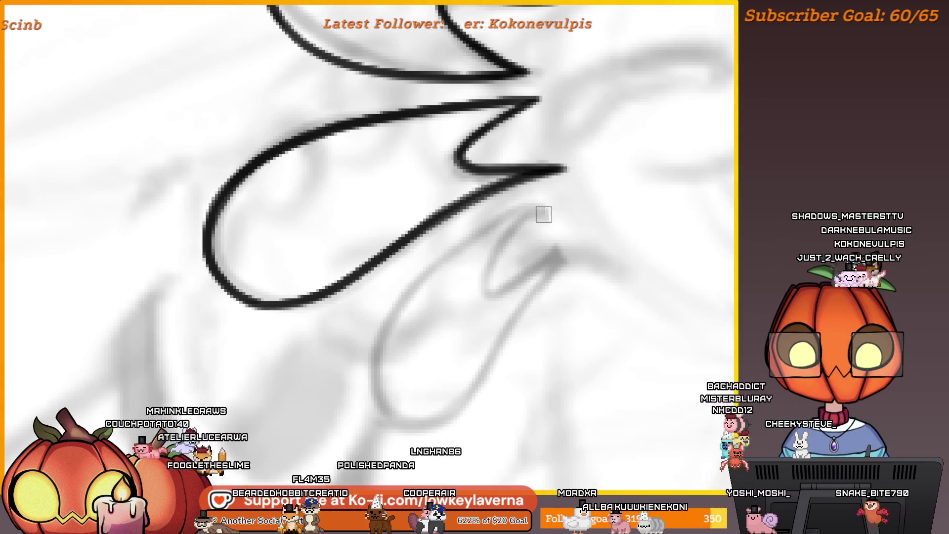
{"action": "left_click_drag", "start_coordinate": [489, 373], "coordinate": [560, 262]}
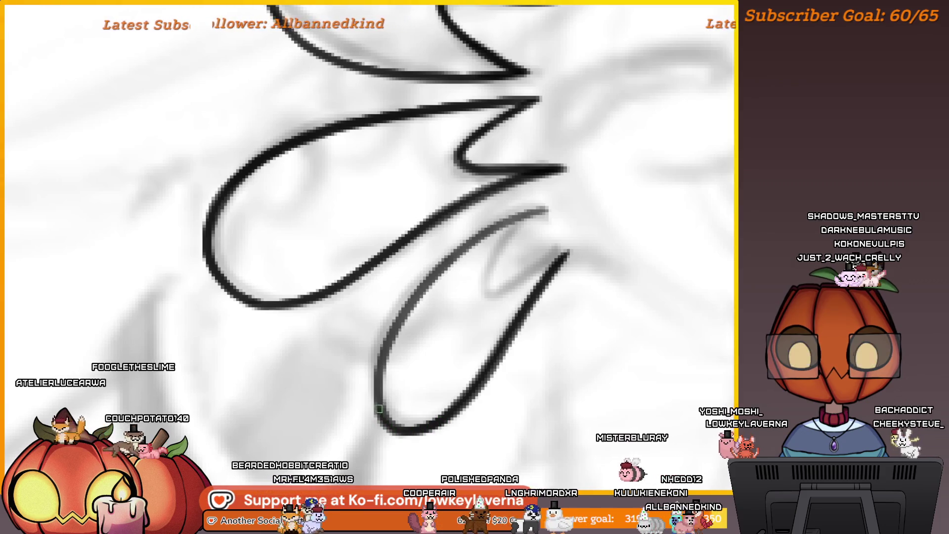
{"action": "left_click_drag", "start_coordinate": [383, 378], "coordinate": [435, 285]}
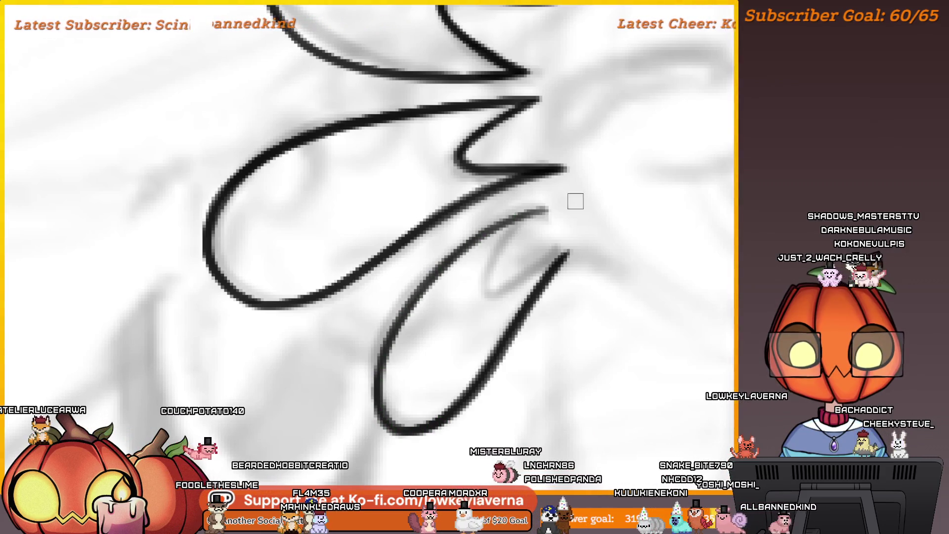
{"action": "left_click_drag", "start_coordinate": [487, 286], "coordinate": [532, 265]}
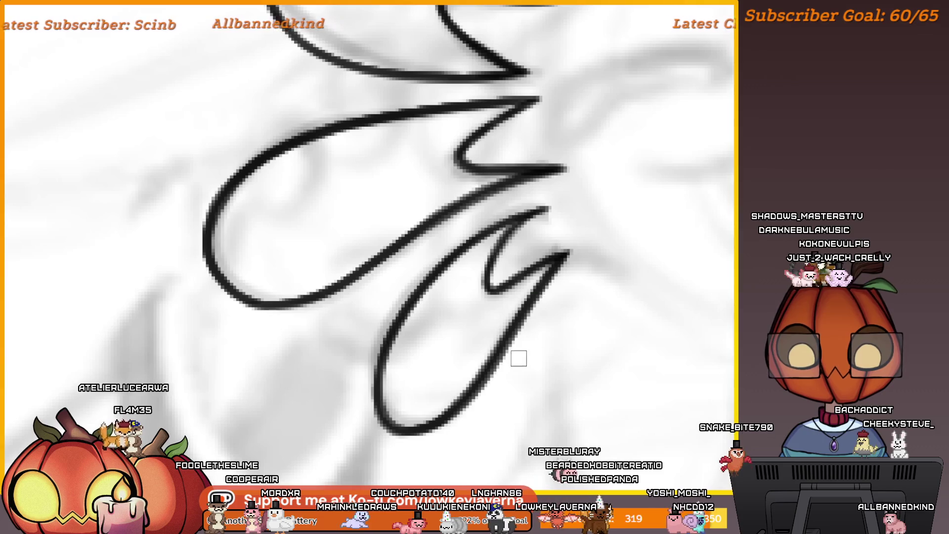
{"action": "scroll", "coordinate": [555, 366], "scroll_direction": "down", "scroll_amount": 5}
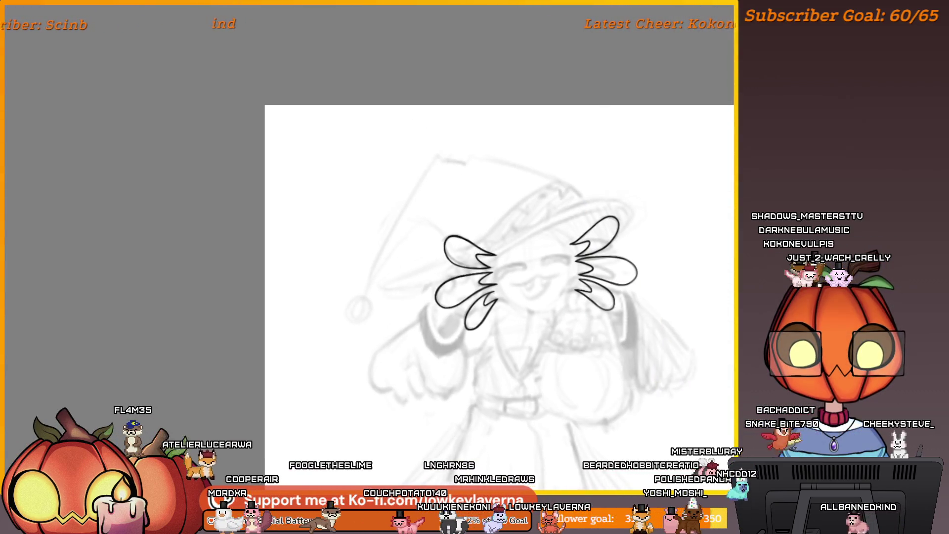
Toggle the face and gill line art on and off to compare them over the sketch.
{"action": "key", "text": "ctrl+z"}
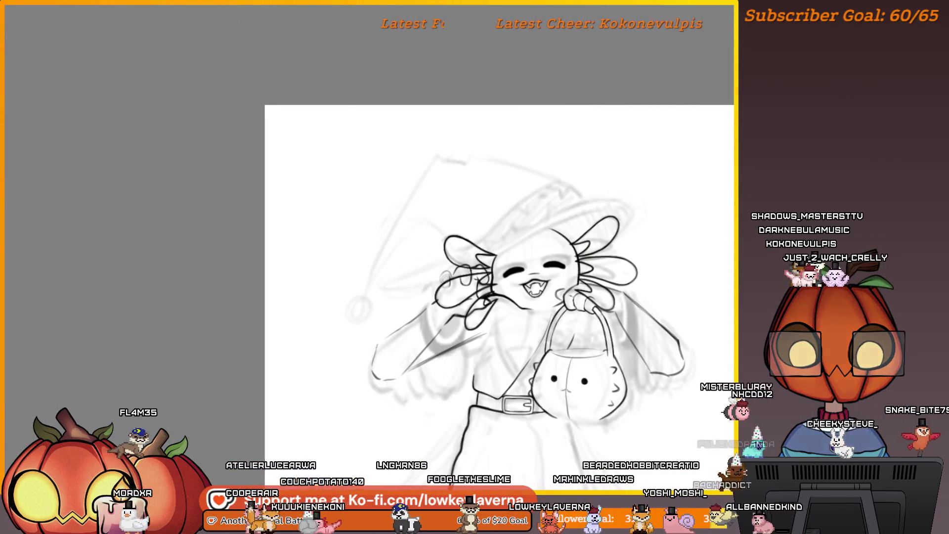
{"action": "key", "text": "ctrl+shift+z"}
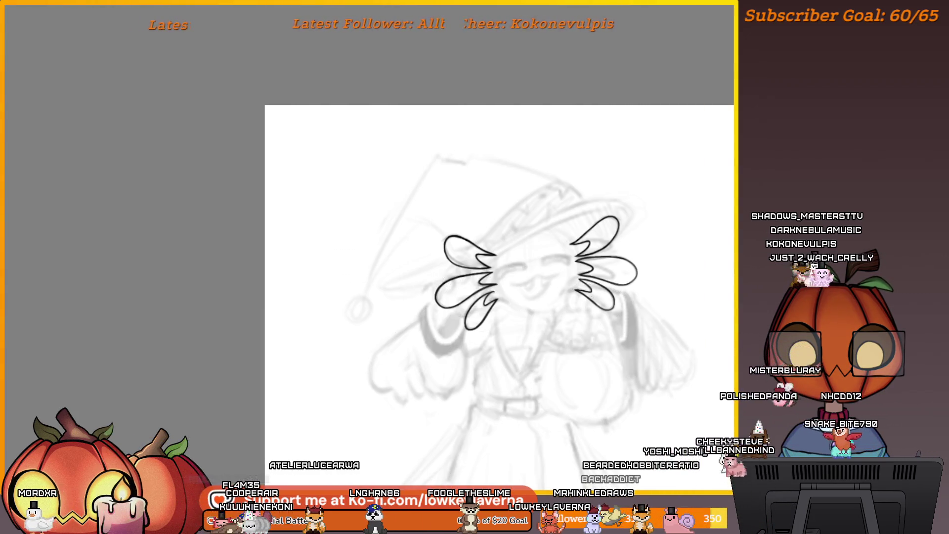
{"action": "key", "text": "ctrl+z"}
{"action": "key", "text": "ctrl+z"}
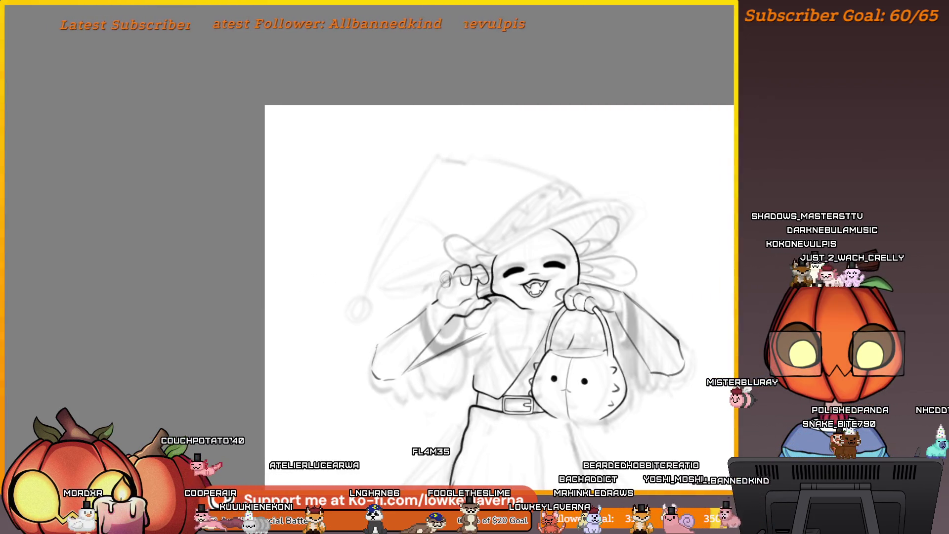
{"action": "key", "text": "ctrl+shift+z"}
{"action": "scroll", "coordinate": [725, 262], "scroll_direction": "up", "scroll_amount": 3}
{"action": "key", "text": "ctrl+z"}
{"action": "scroll", "coordinate": [611, 298], "scroll_direction": "down", "scroll_amount": 2}
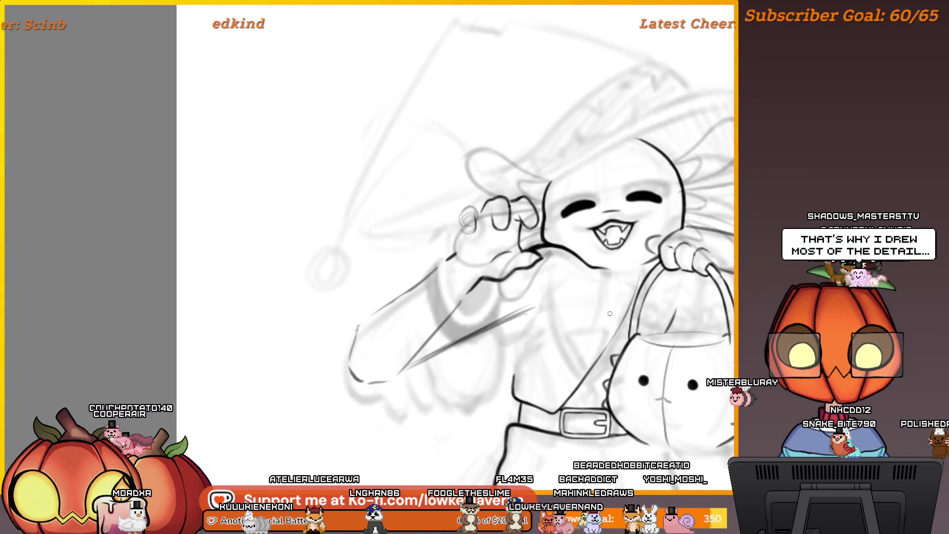
{"action": "scroll", "coordinate": [611, 299], "scroll_direction": "down", "scroll_amount": 1}
{"action": "left_click_drag", "start_coordinate": [610, 298], "coordinate": [553, 319]}
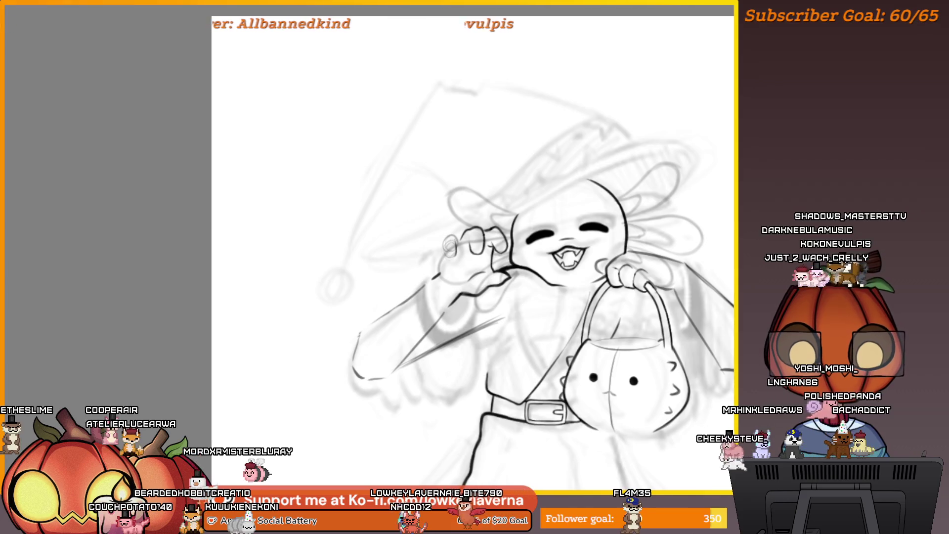
{"action": "scroll", "coordinate": [454, 301], "scroll_direction": "up", "scroll_amount": 3}
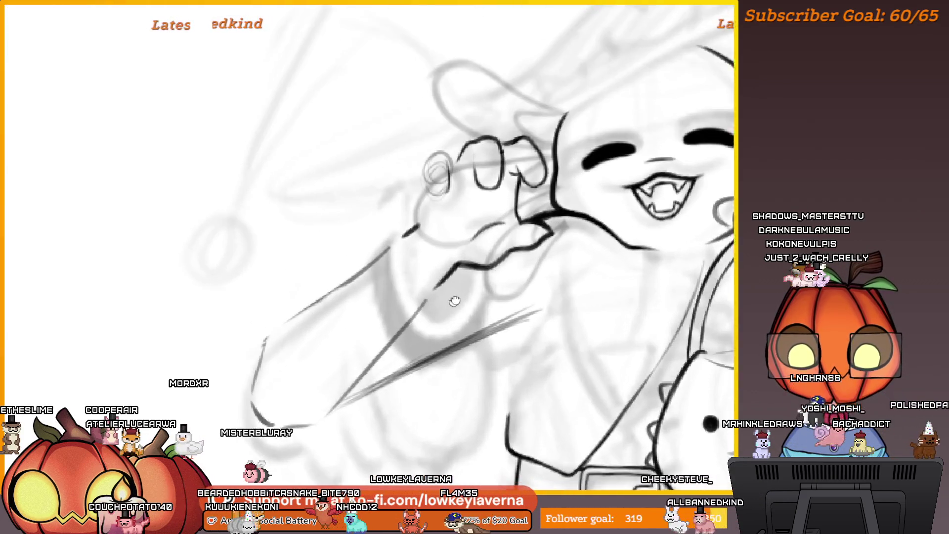
Ink a bold curve around the raised hand's wrist.
{"action": "scroll", "coordinate": [454, 300], "scroll_direction": "down", "scroll_amount": 2}
{"action": "scroll", "coordinate": [537, 222], "scroll_direction": "up", "scroll_amount": 4}
{"action": "mouse_move", "coordinate": [595, 286]}
{"action": "left_mouse_down"}
{"action": "mouse_move", "coordinate": [603, 272]}
{"action": "mouse_move", "coordinate": [605, 307]}
{"action": "mouse_move", "coordinate": [522, 361]}
{"action": "mouse_move", "coordinate": [449, 233]}
{"action": "mouse_move", "coordinate": [470, 186]}
{"action": "mouse_move", "coordinate": [447, 244]}
{"action": "mouse_move", "coordinate": [499, 356]}
{"action": "left_mouse_up"}
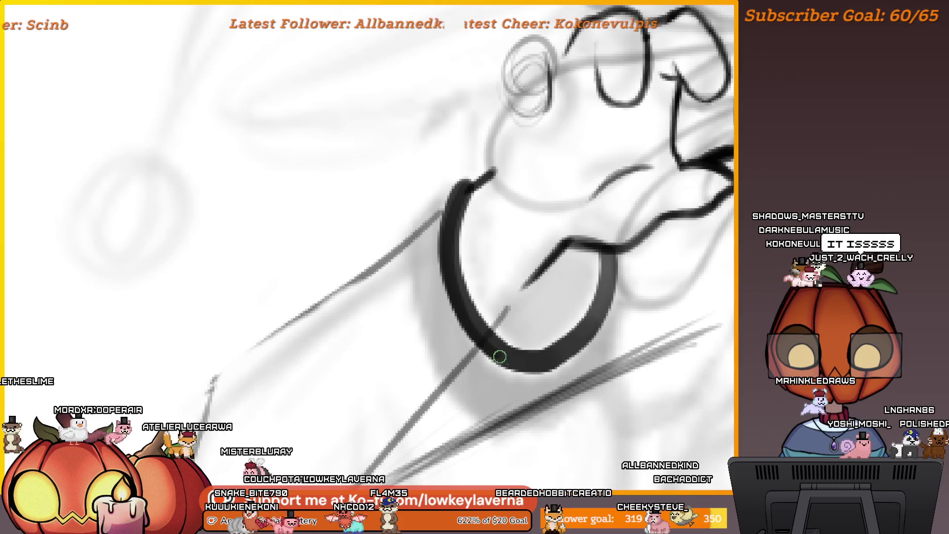
{"action": "mouse_move", "coordinate": [618, 265]}
{"action": "left_mouse_down"}
{"action": "mouse_move", "coordinate": [548, 373]}
{"action": "mouse_move", "coordinate": [494, 383]}
{"action": "mouse_move", "coordinate": [458, 351]}
{"action": "mouse_move", "coordinate": [442, 245]}
{"action": "left_mouse_up"}
{"action": "scroll", "coordinate": [442, 245], "scroll_direction": "down", "scroll_amount": 6}
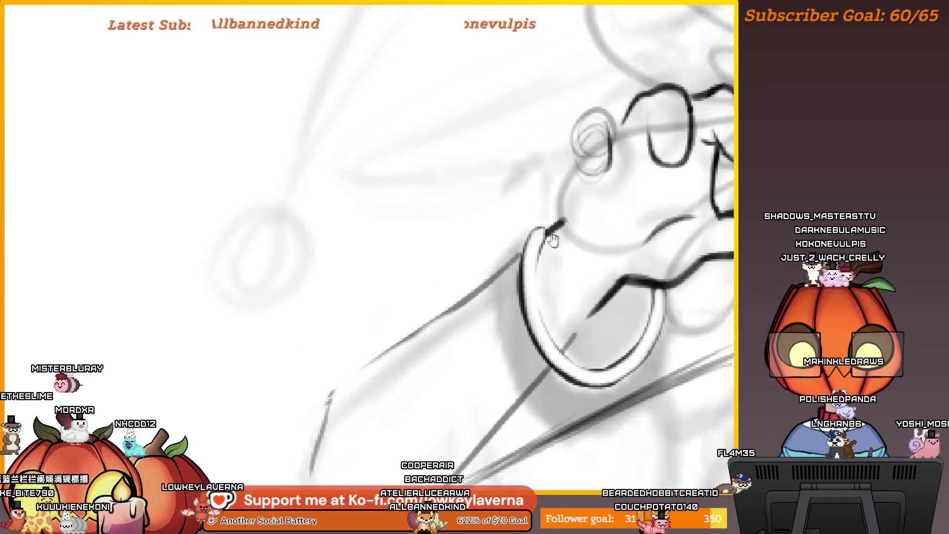
Shade the cuff's left side, ink its right edge down to the sleeve, then mirror to check.
{"action": "mouse_move", "coordinate": [549, 216]}
{"action": "left_mouse_down"}
{"action": "mouse_move", "coordinate": [494, 267]}
{"action": "mouse_move", "coordinate": [533, 366]}
{"action": "left_mouse_up"}
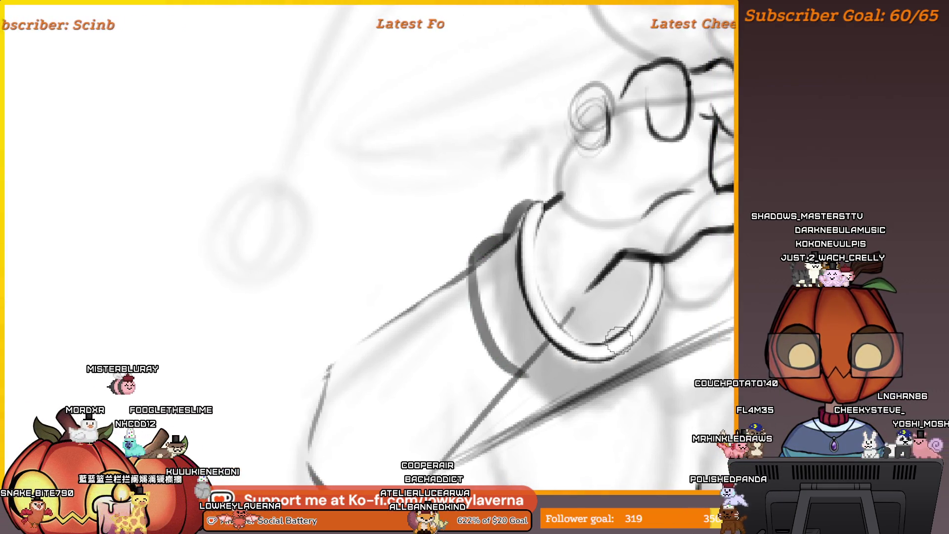
{"action": "left_click_drag", "start_coordinate": [615, 312], "coordinate": [591, 306]}
{"action": "left_click_drag", "start_coordinate": [637, 280], "coordinate": [630, 325]}
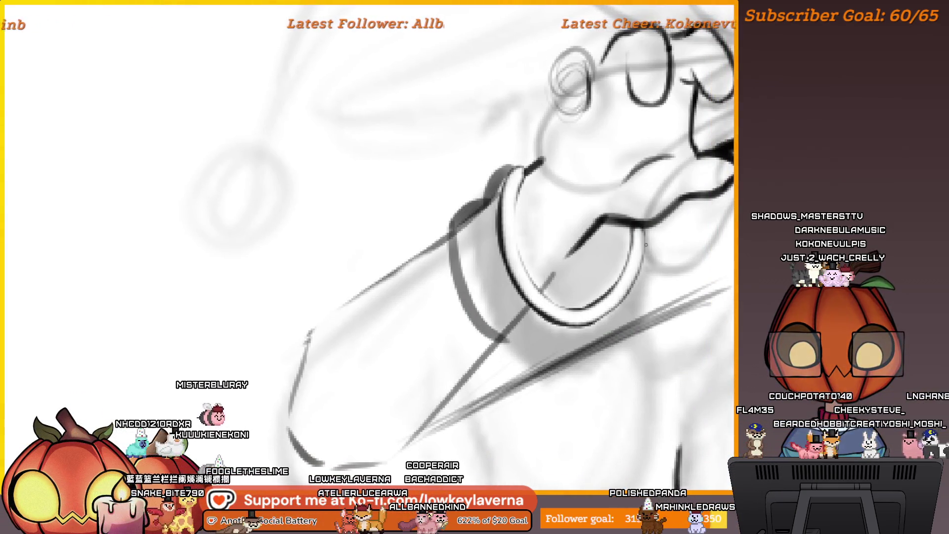
{"action": "left_click_drag", "start_coordinate": [544, 376], "coordinate": [576, 360]}
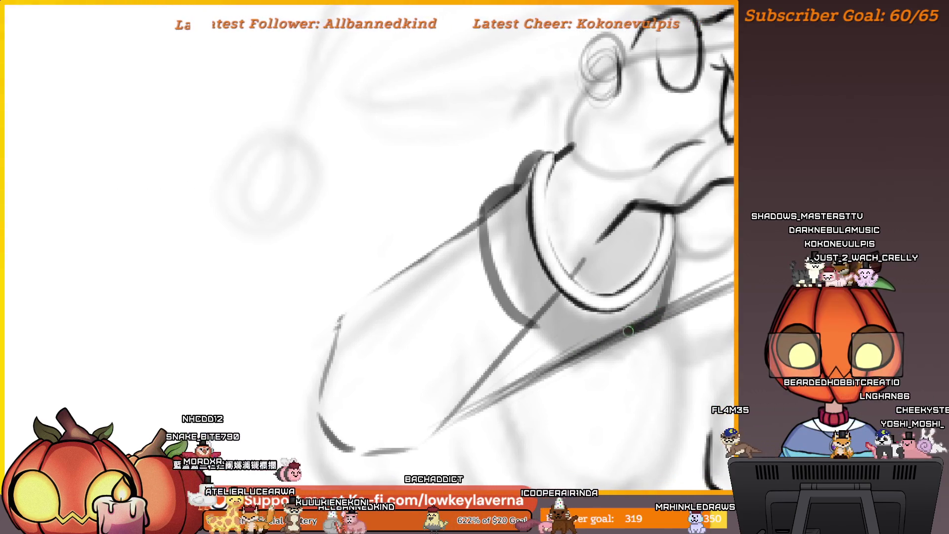
{"action": "scroll", "coordinate": [577, 361], "scroll_direction": "down", "scroll_amount": 5}
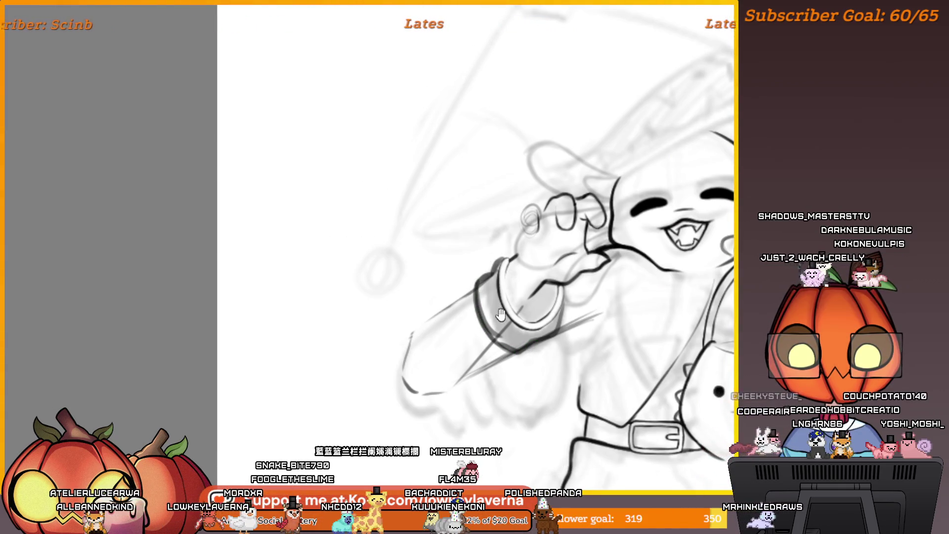
{"action": "left_click_drag", "start_coordinate": [501, 314], "coordinate": [504, 323]}
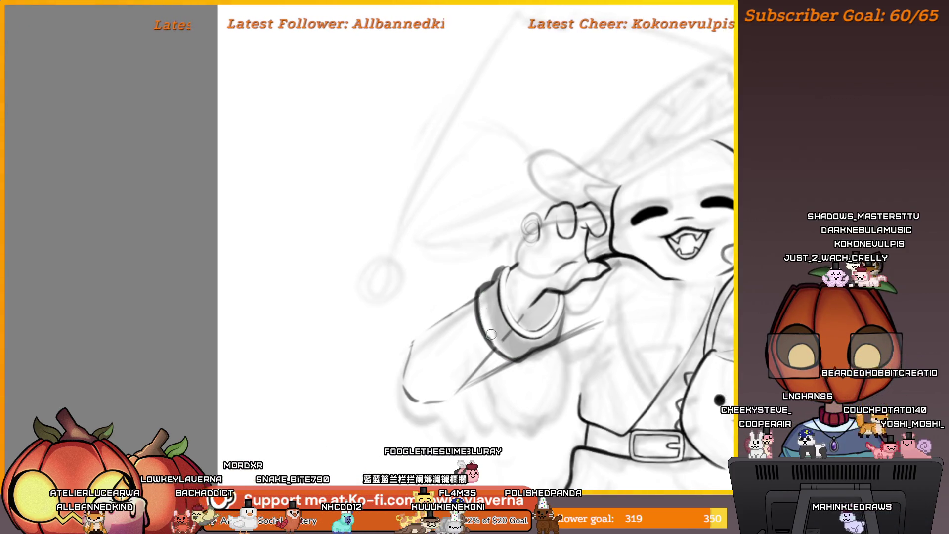
{"action": "left_click_drag", "start_coordinate": [543, 219], "coordinate": [620, 220]}
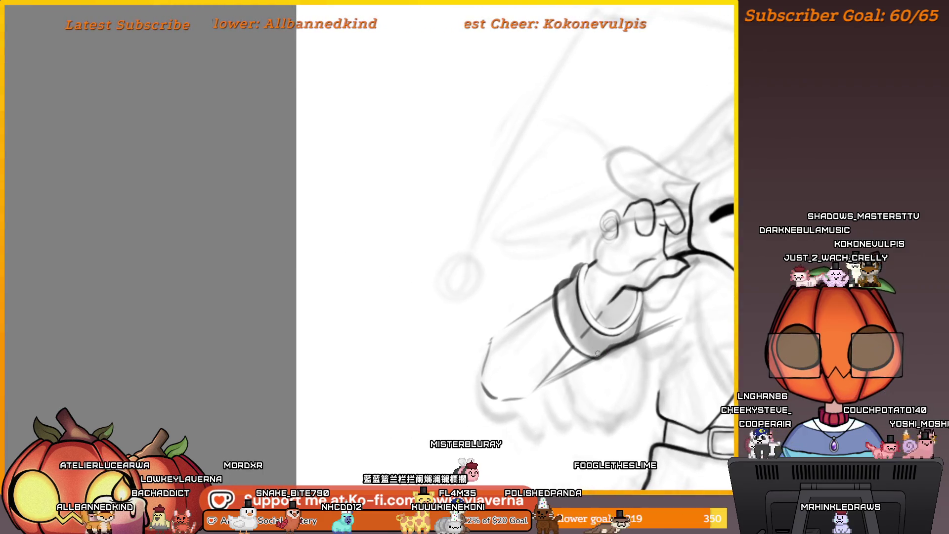
{"action": "left_click_drag", "start_coordinate": [667, 238], "coordinate": [650, 259]}
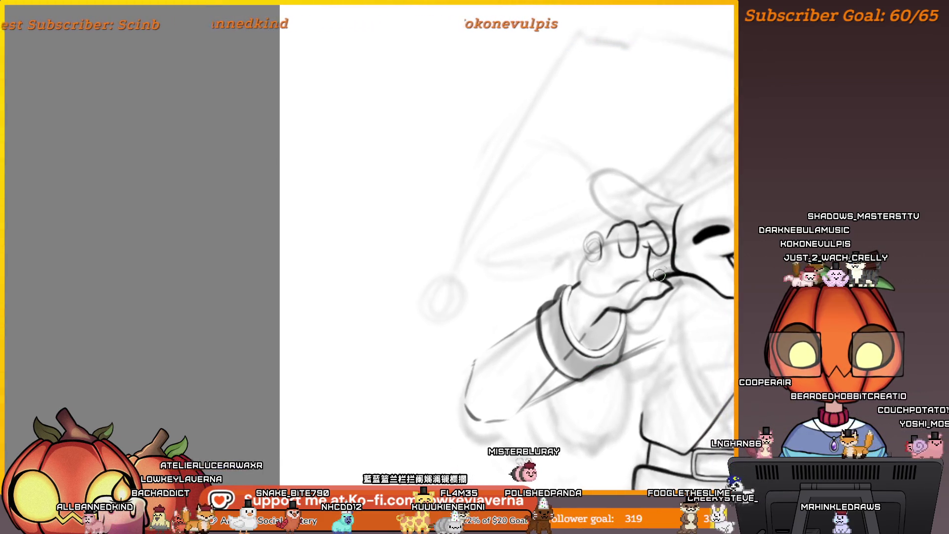
{"action": "key", "text": "m"}
{"action": "scroll", "coordinate": [525, 280], "scroll_direction": "down", "scroll_amount": 2}
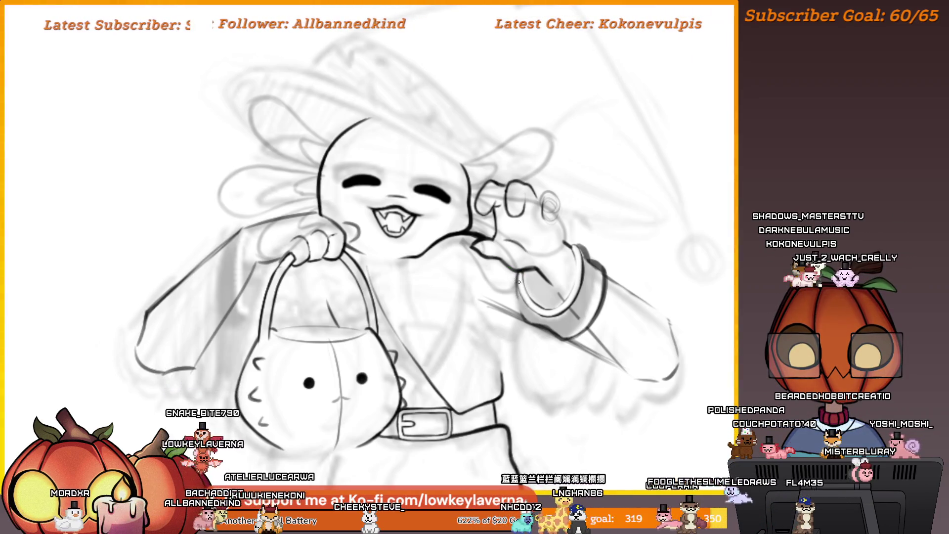
Zoom out and pan around the full mirrored figure to review the inking.
{"action": "scroll", "coordinate": [598, 225], "scroll_direction": "down", "scroll_amount": 2}
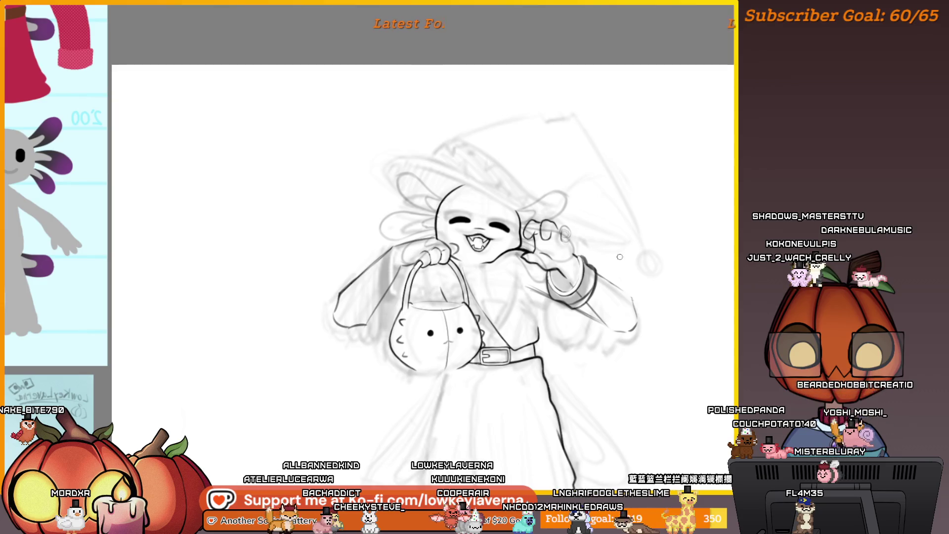
{"action": "left_click_drag", "start_coordinate": [564, 262], "coordinate": [542, 281]}
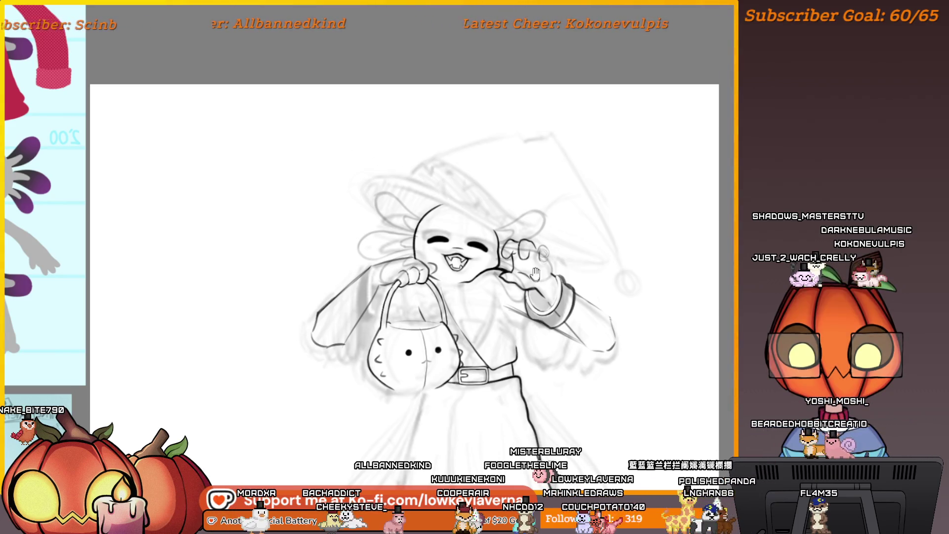
{"action": "scroll", "coordinate": [535, 274], "scroll_direction": "up", "scroll_amount": 2}
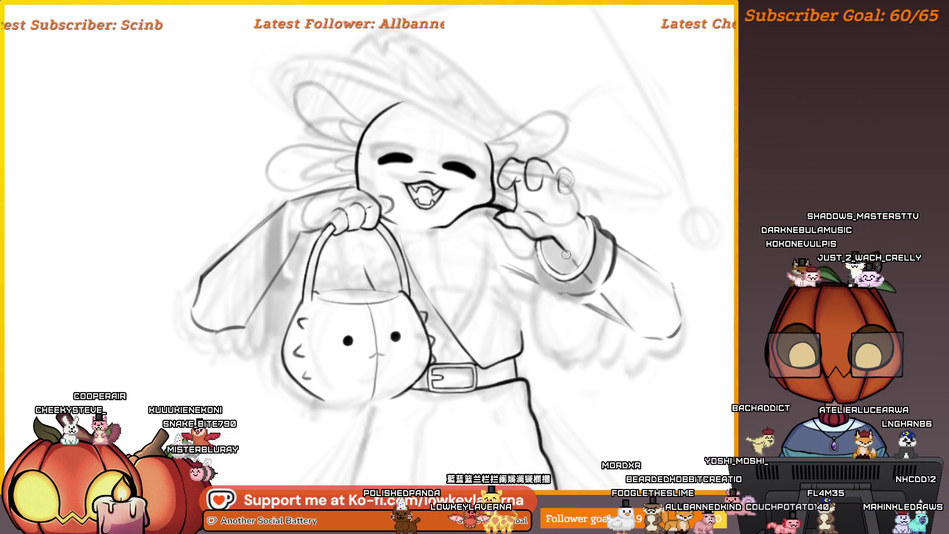
{"action": "scroll", "coordinate": [566, 254], "scroll_direction": "down", "scroll_amount": 2}
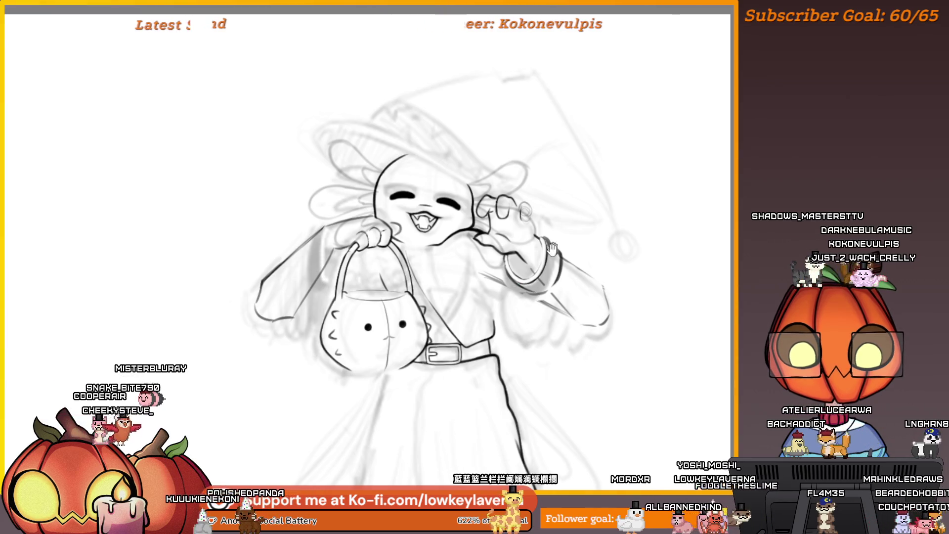
{"action": "left_click_drag", "start_coordinate": [552, 249], "coordinate": [553, 307]}
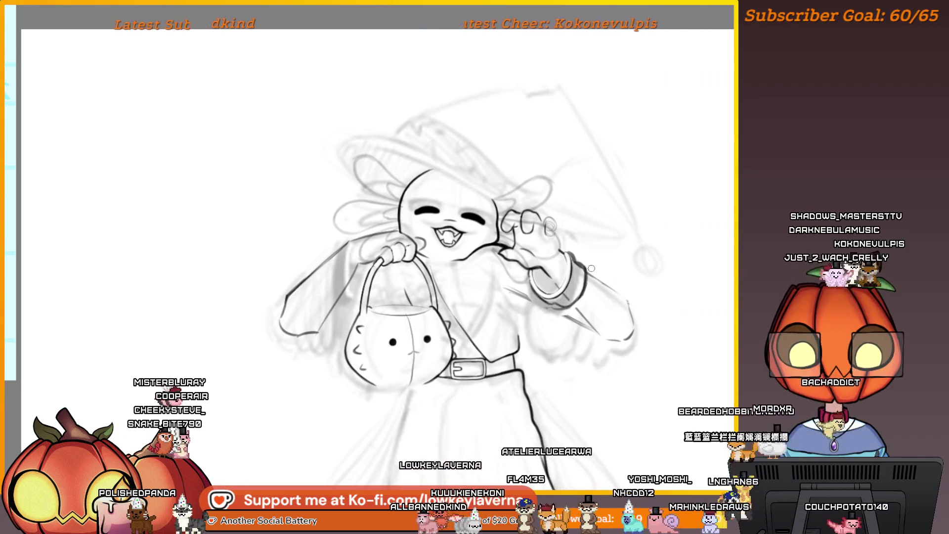
Flip the view back to normal, zoom around the raised arm, then fit the whole figure.
{"action": "key", "text": "m"}
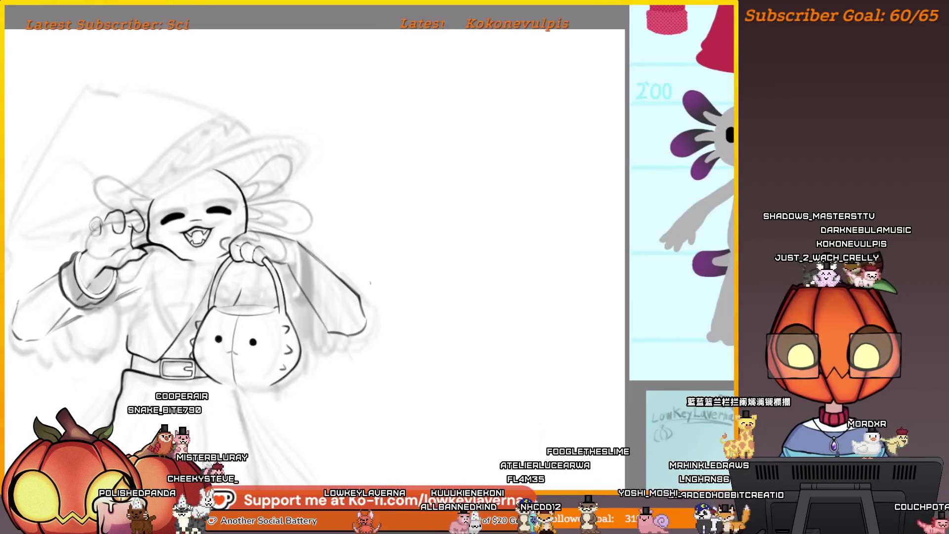
{"action": "left_click_drag", "start_coordinate": [508, 287], "coordinate": [607, 285]}
{"action": "scroll", "coordinate": [395, 297], "scroll_direction": "up", "scroll_amount": 2}
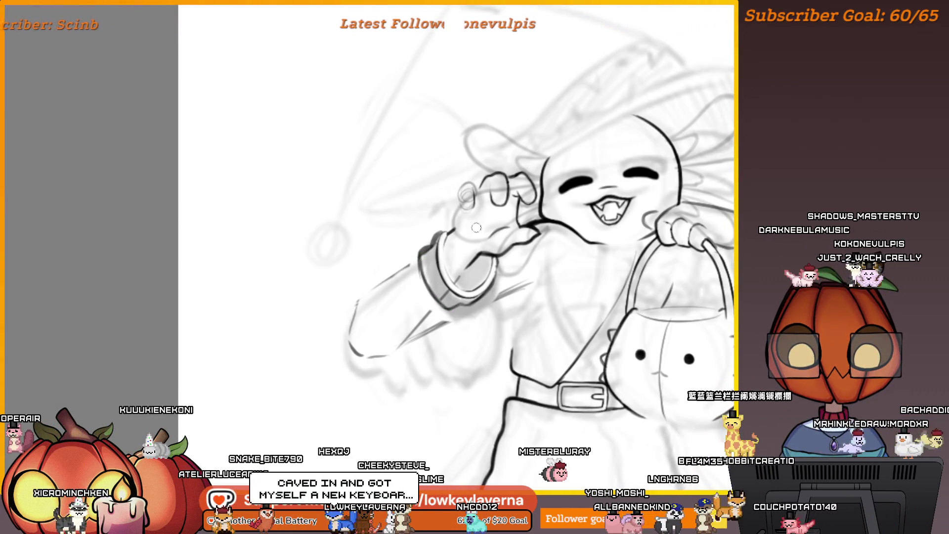
{"action": "scroll", "coordinate": [473, 235], "scroll_direction": "down", "scroll_amount": 2}
{"action": "scroll", "coordinate": [472, 235], "scroll_direction": "up", "scroll_amount": 2}
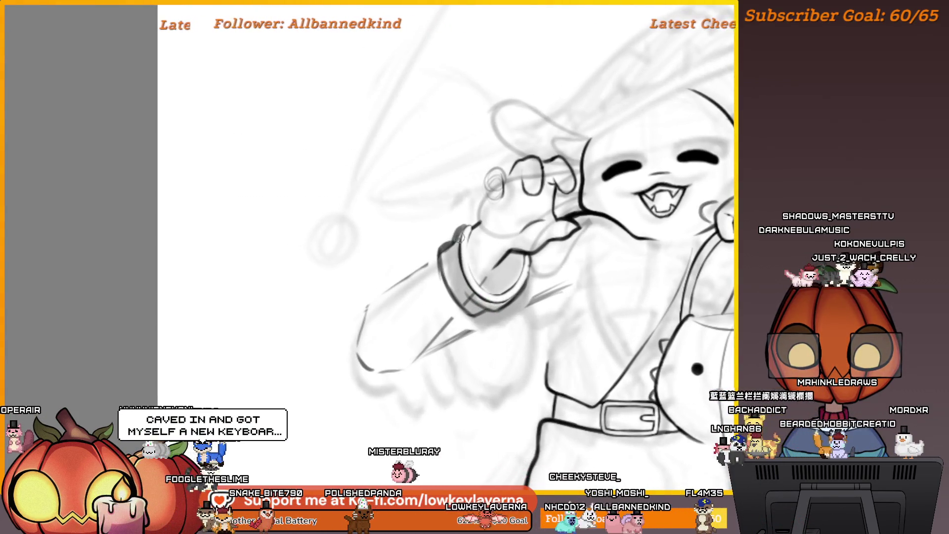
{"action": "scroll", "coordinate": [507, 267], "scroll_direction": "down", "scroll_amount": 3}
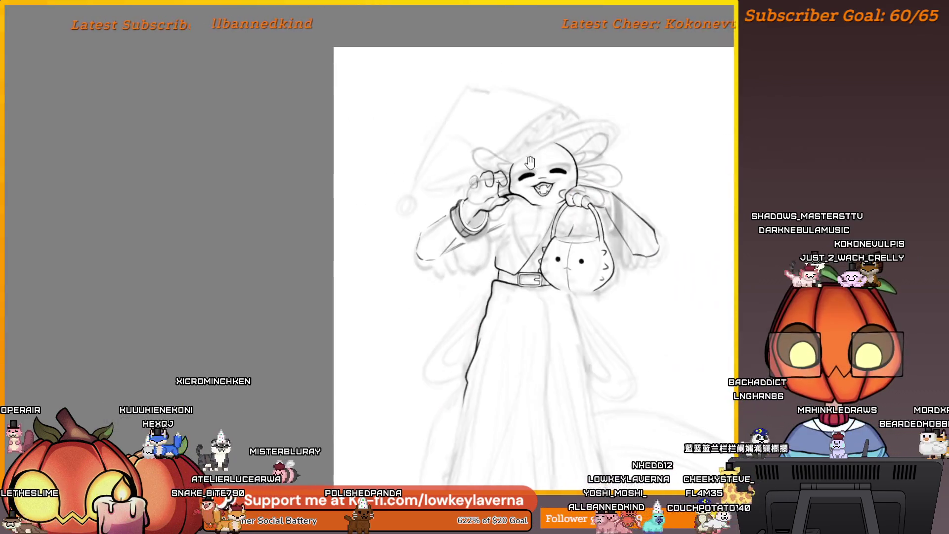
{"action": "scroll", "coordinate": [455, 240], "scroll_direction": "up", "scroll_amount": 4}
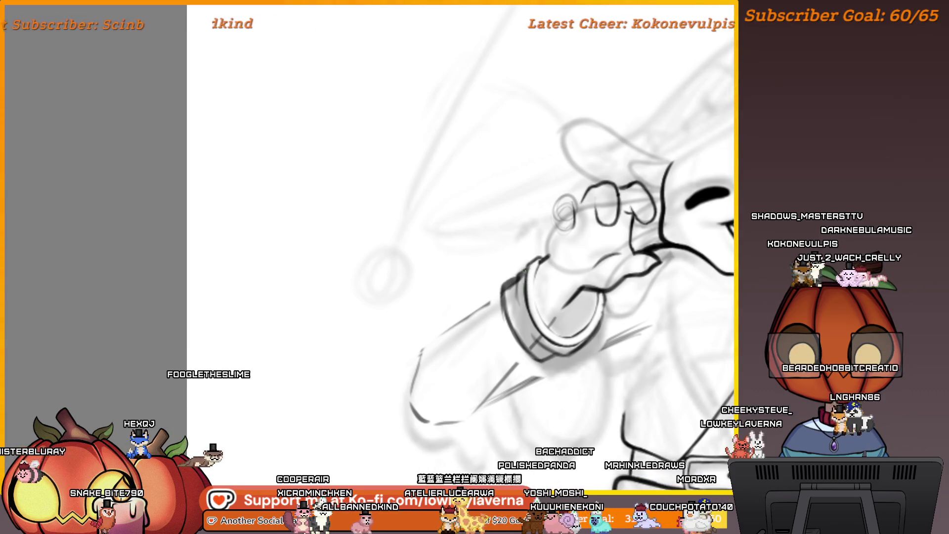
{"action": "key", "text": "ctrl+0"}
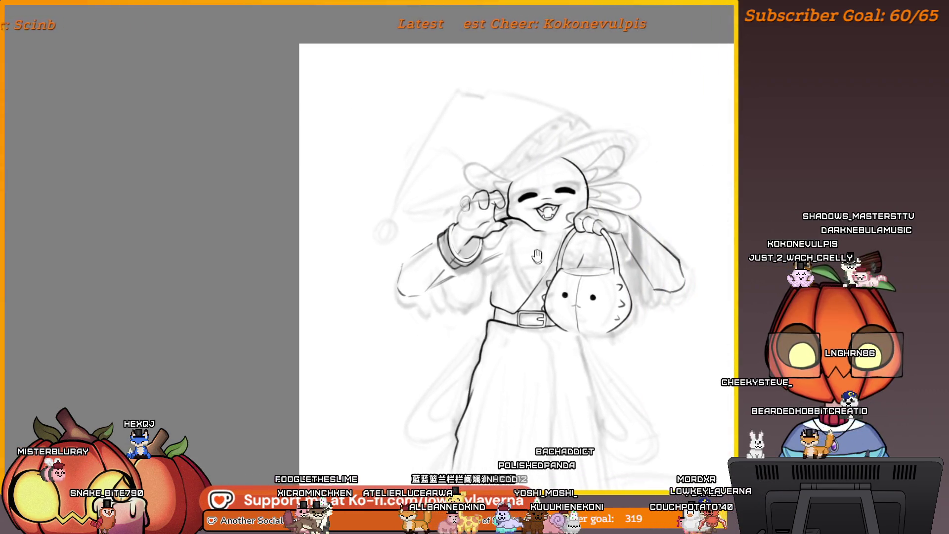
Zoom in close on the sleeve cuff and centre the view around it.
{"action": "left_click_drag", "start_coordinate": [453, 248], "coordinate": [517, 242]}
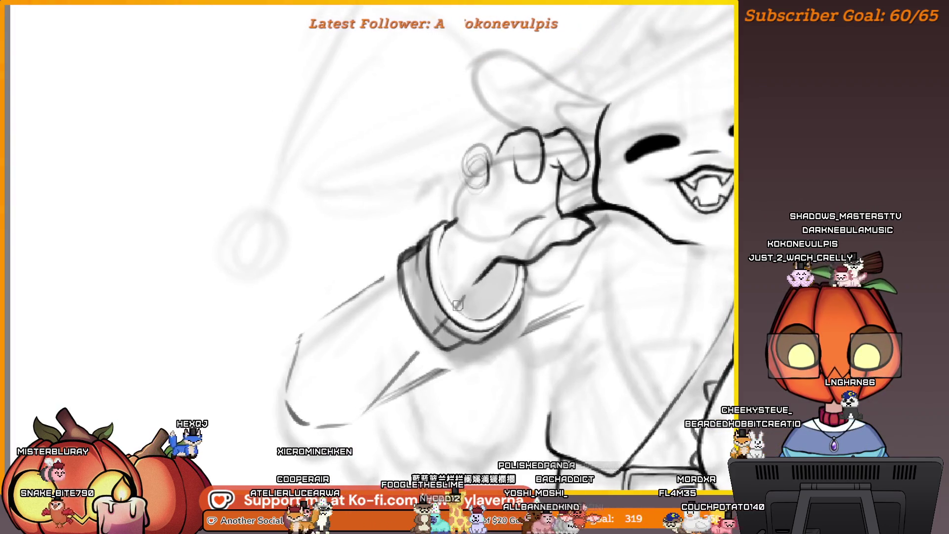
{"action": "left_click_drag", "start_coordinate": [435, 292], "coordinate": [469, 326]}
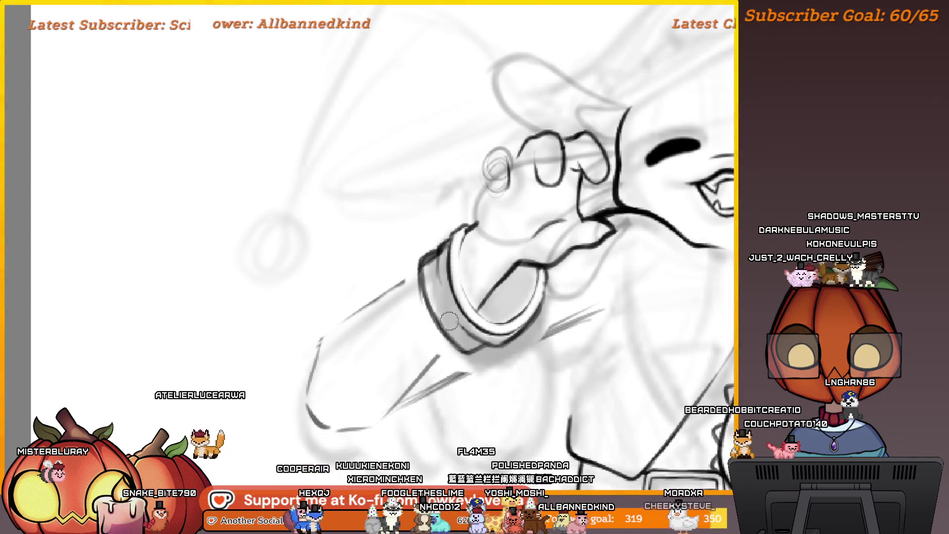
{"action": "scroll", "coordinate": [498, 187], "scroll_direction": "down", "scroll_amount": 5}
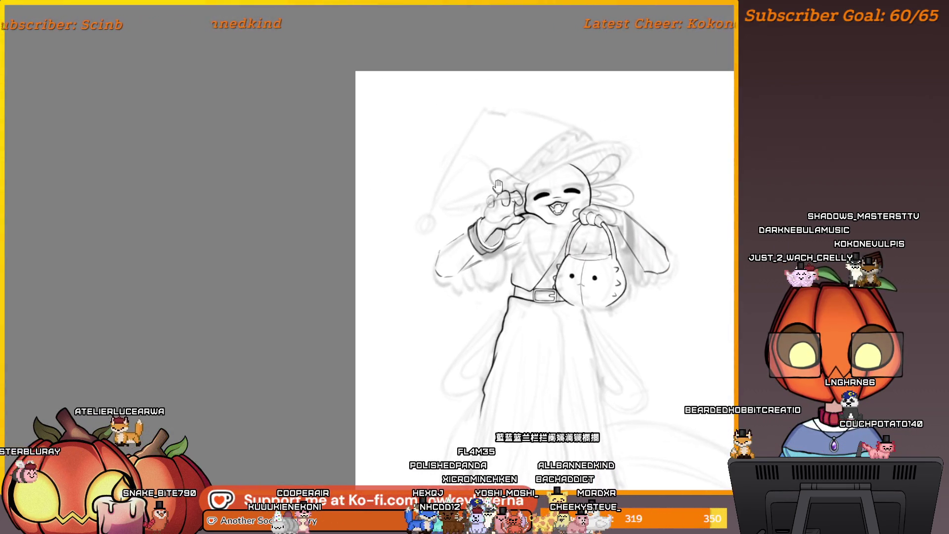
{"action": "left_click_drag", "start_coordinate": [478, 251], "coordinate": [486, 237]}
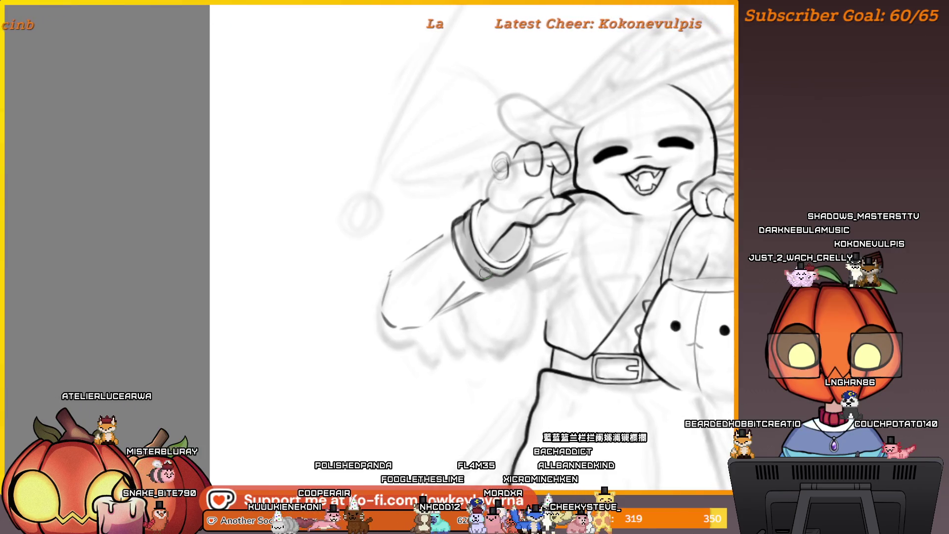
{"action": "left_click_drag", "start_coordinate": [494, 280], "coordinate": [548, 282]}
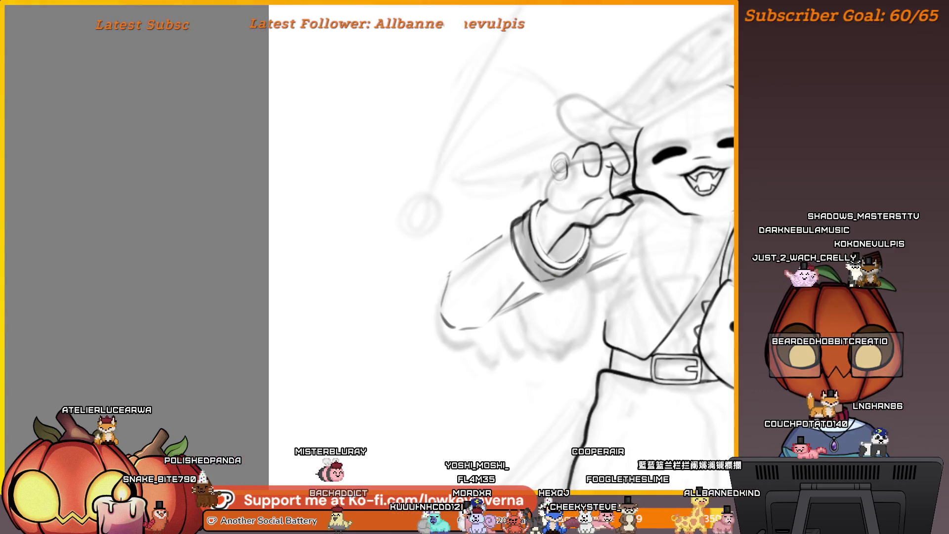
{"action": "scroll", "coordinate": [554, 277], "scroll_direction": "down", "scroll_amount": 3}
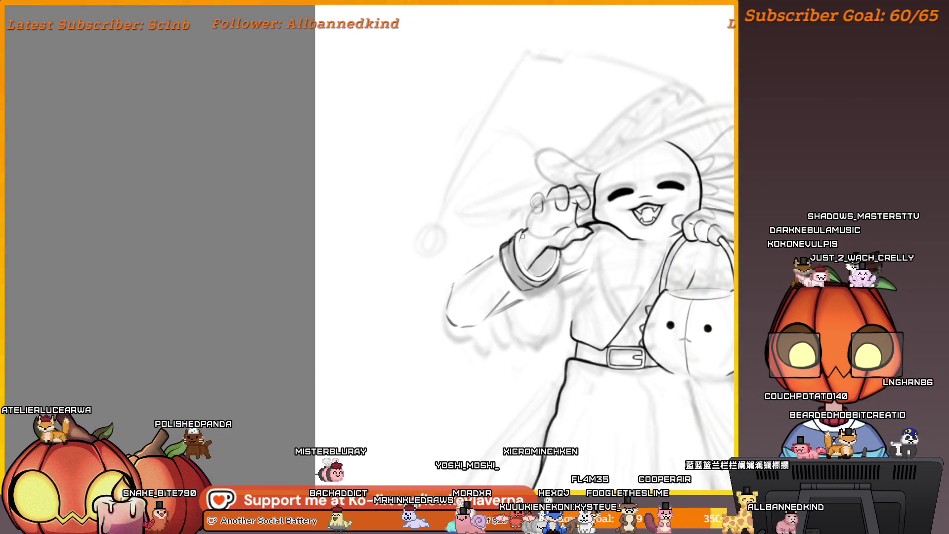
{"action": "scroll", "coordinate": [503, 232], "scroll_direction": "up", "scroll_amount": 3}
{"action": "scroll", "coordinate": [503, 230], "scroll_direction": "up", "scroll_amount": 1}
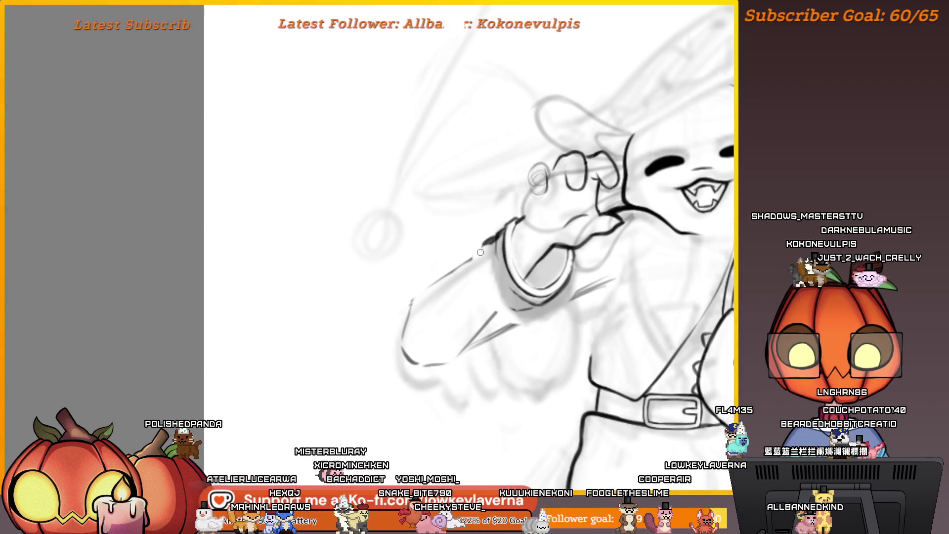
Zoom back out to the whole figure and shift the page slightly left.
{"action": "mouse_move", "coordinate": [508, 186]}
{"action": "left_mouse_down"}
{"action": "mouse_move", "coordinate": [475, 189]}
{"action": "mouse_move", "coordinate": [493, 191]}
{"action": "mouse_move", "coordinate": [487, 203]}
{"action": "left_mouse_up"}
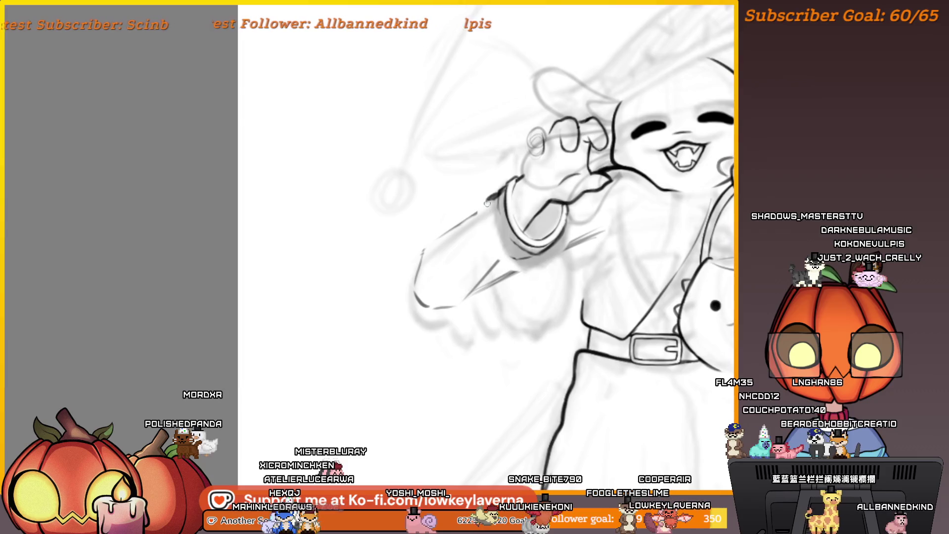
{"action": "scroll", "coordinate": [517, 173], "scroll_direction": "down", "scroll_amount": 3}
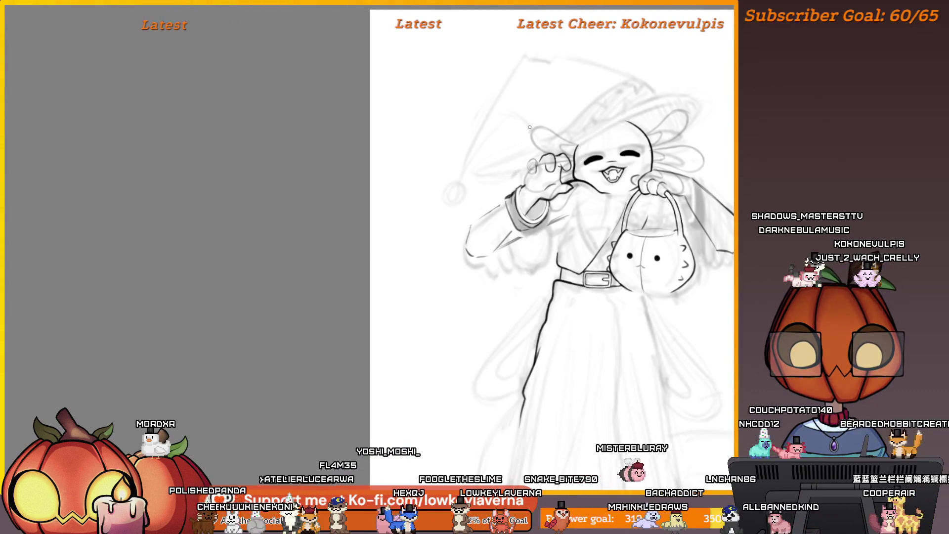
{"action": "scroll", "coordinate": [505, 202], "scroll_direction": "up", "scroll_amount": 3}
{"action": "scroll", "coordinate": [480, 242], "scroll_direction": "down", "scroll_amount": 5}
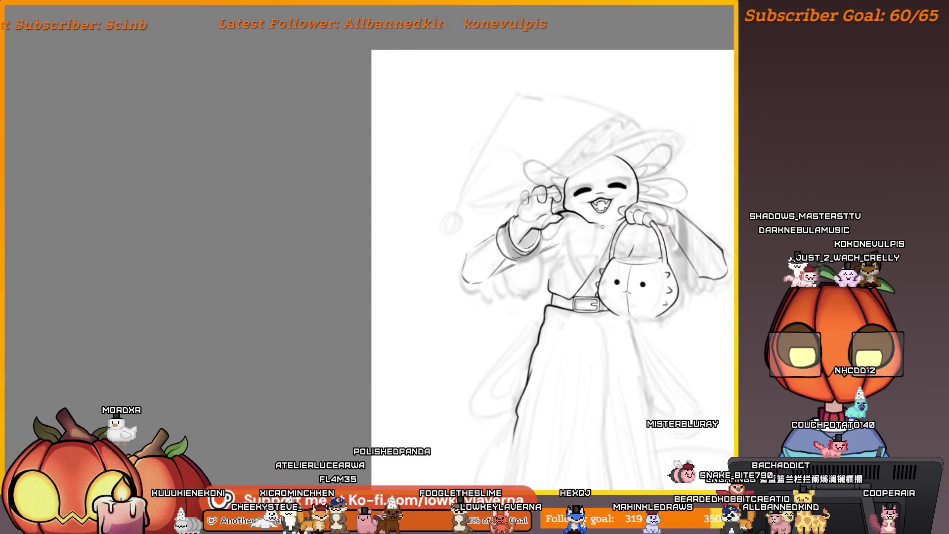
{"action": "scroll", "coordinate": [598, 223], "scroll_direction": "up", "scroll_amount": 2}
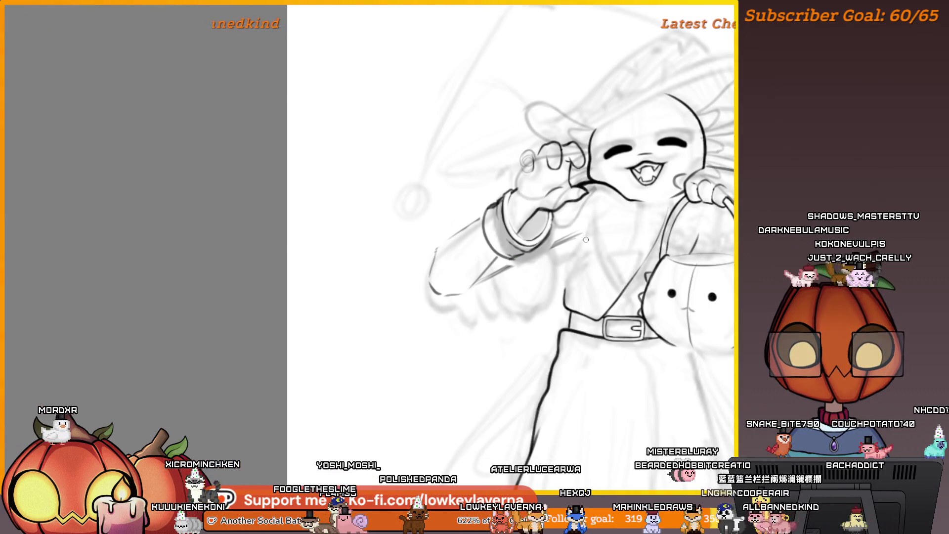
{"action": "scroll", "coordinate": [586, 240], "scroll_direction": "down", "scroll_amount": 2}
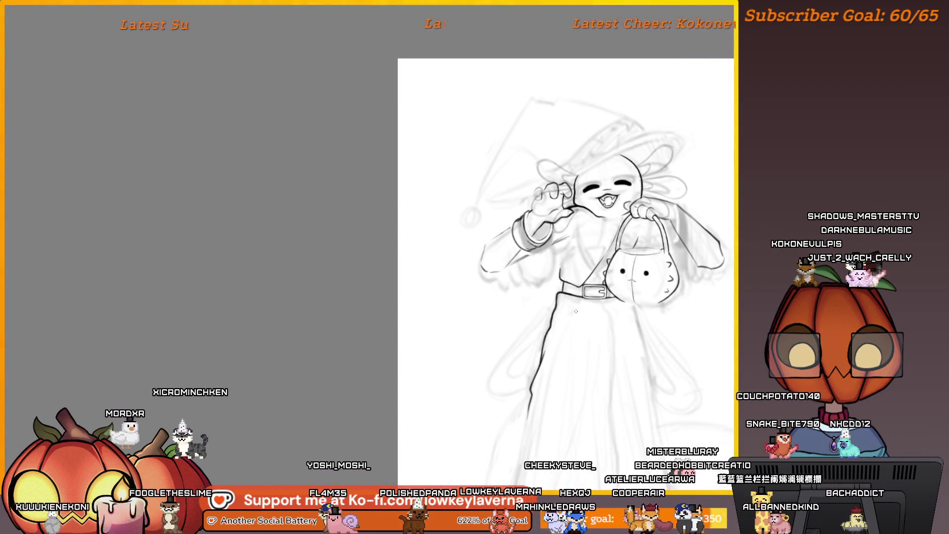
{"action": "scroll", "coordinate": [540, 262], "scroll_direction": "down", "scroll_amount": 1}
{"action": "left_click_drag", "start_coordinate": [574, 303], "coordinate": [546, 312]}
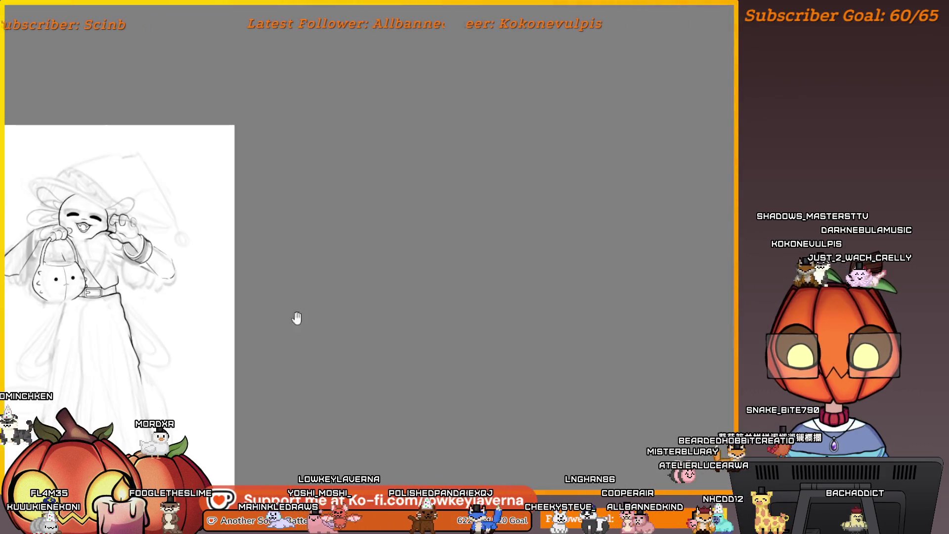
Mirror the view and centre a closer zoom on the face and hands.
{"action": "key", "text": "m"}
{"action": "scroll", "coordinate": [621, 226], "scroll_direction": "up", "scroll_amount": 3}
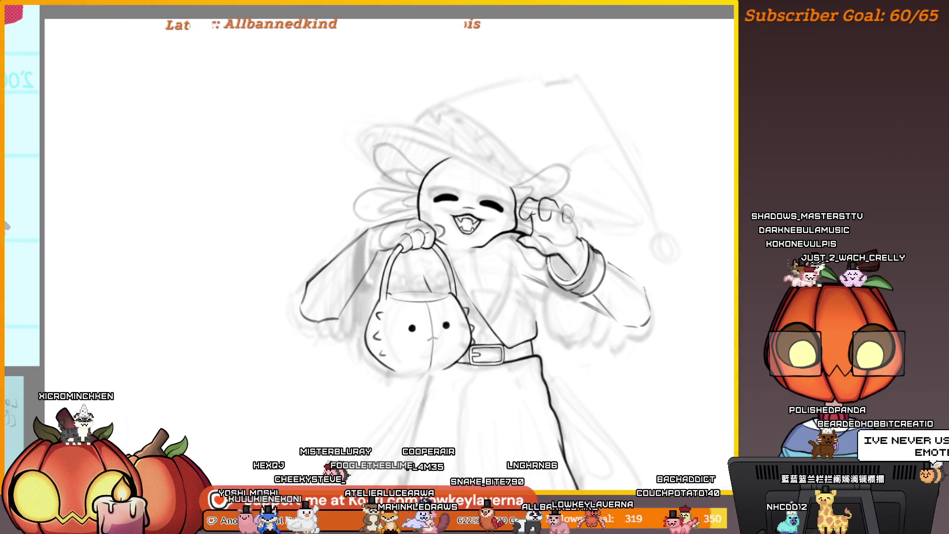
{"action": "scroll", "coordinate": [602, 243], "scroll_direction": "up", "scroll_amount": 4}
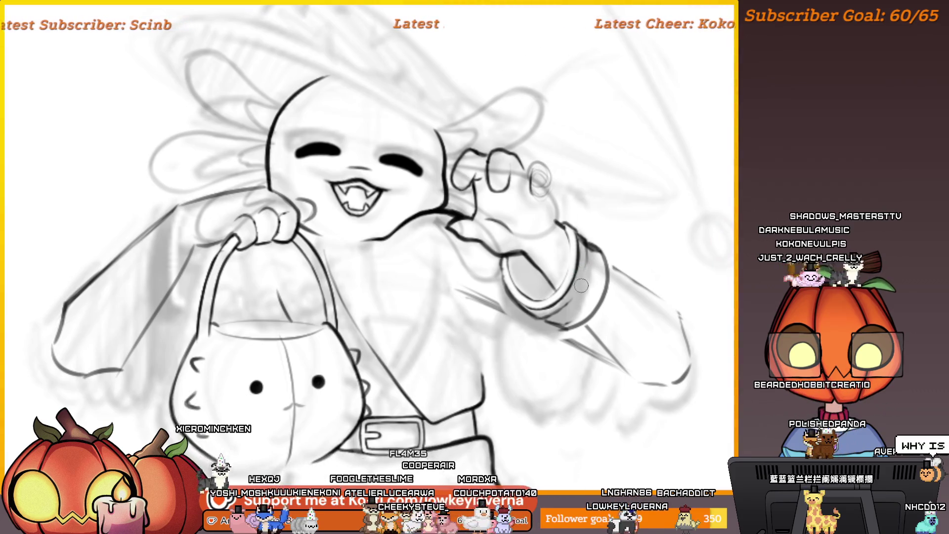
{"action": "left_click_drag", "start_coordinate": [579, 296], "coordinate": [602, 285]}
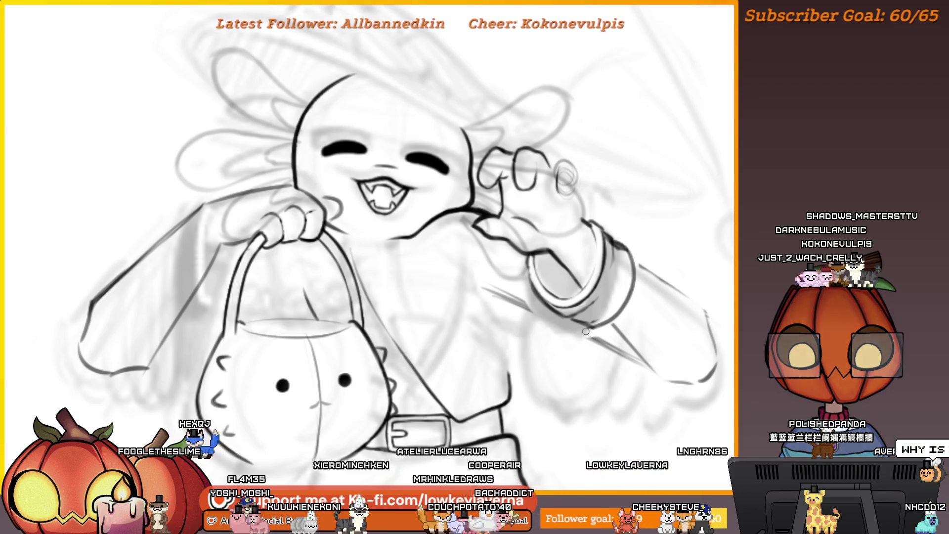
{"action": "left_click_drag", "start_coordinate": [600, 316], "coordinate": [598, 323]}
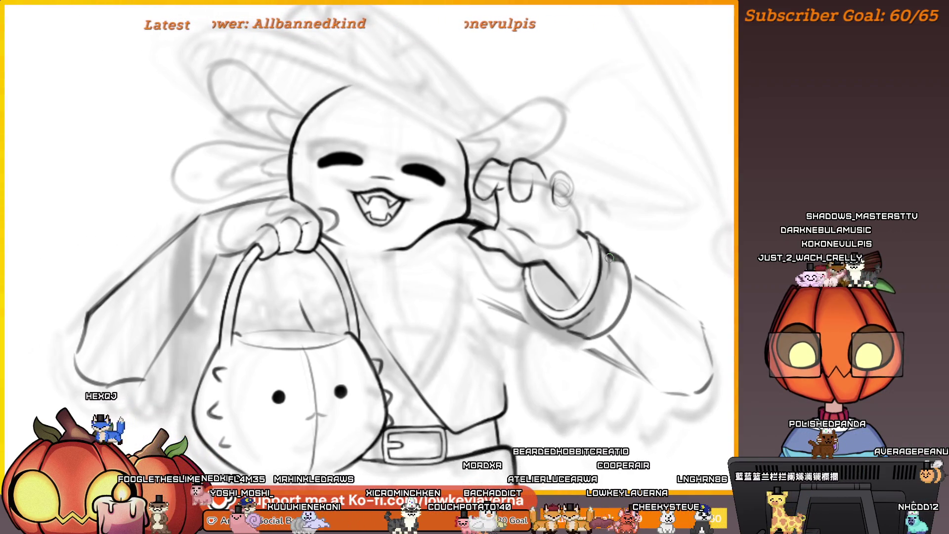
{"action": "left_click_drag", "start_coordinate": [640, 214], "coordinate": [632, 227]}
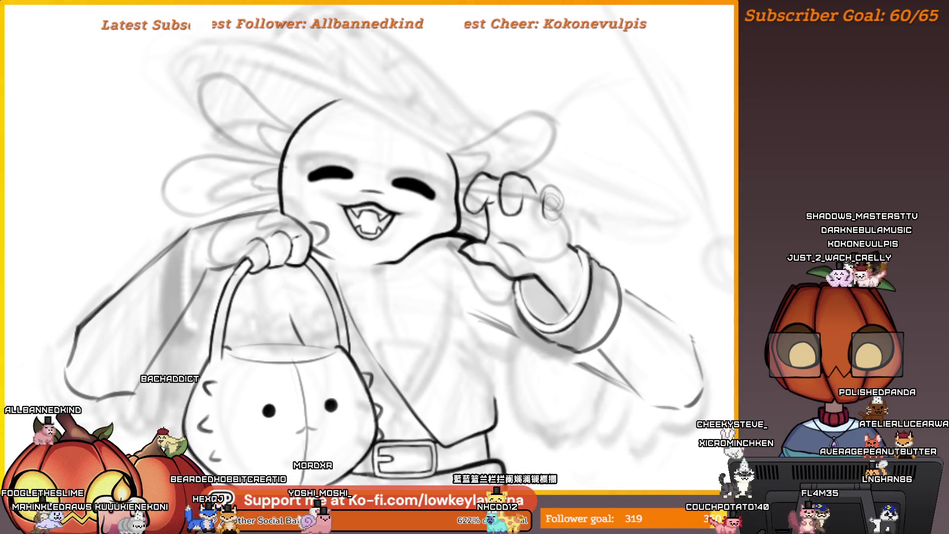
{"action": "scroll", "coordinate": [578, 251], "scroll_direction": "down", "scroll_amount": 1}
{"action": "scroll", "coordinate": [578, 251], "scroll_direction": "down", "scroll_amount": 3}
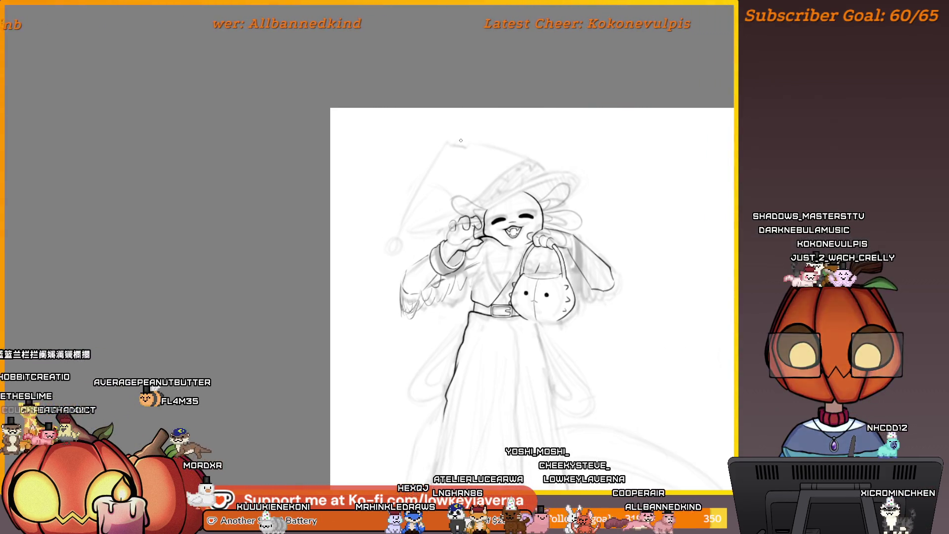
Zoom in on the raised hand, fit the drawing, mirror it, and shift the view down-right.
{"action": "left_click", "coordinate": [453, 224]}
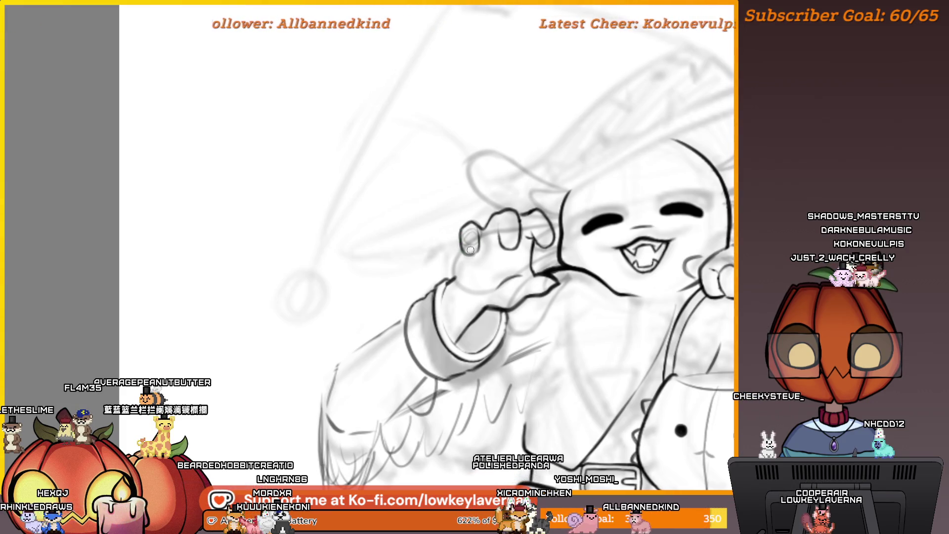
{"action": "key", "text": "ctrl+0"}
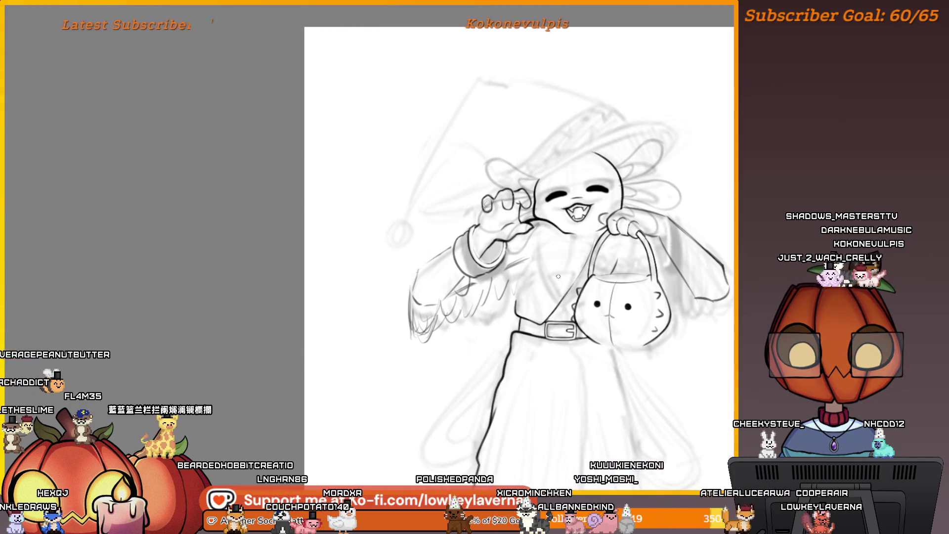
{"action": "key", "text": "m"}
{"action": "scroll", "coordinate": [554, 188], "scroll_direction": "up", "scroll_amount": 3}
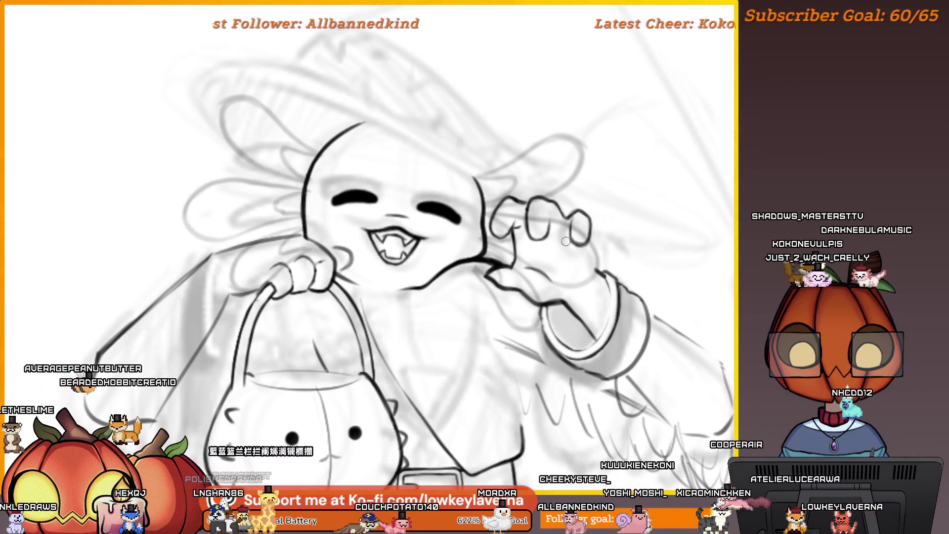
{"action": "left_click_drag", "start_coordinate": [581, 203], "coordinate": [593, 224]}
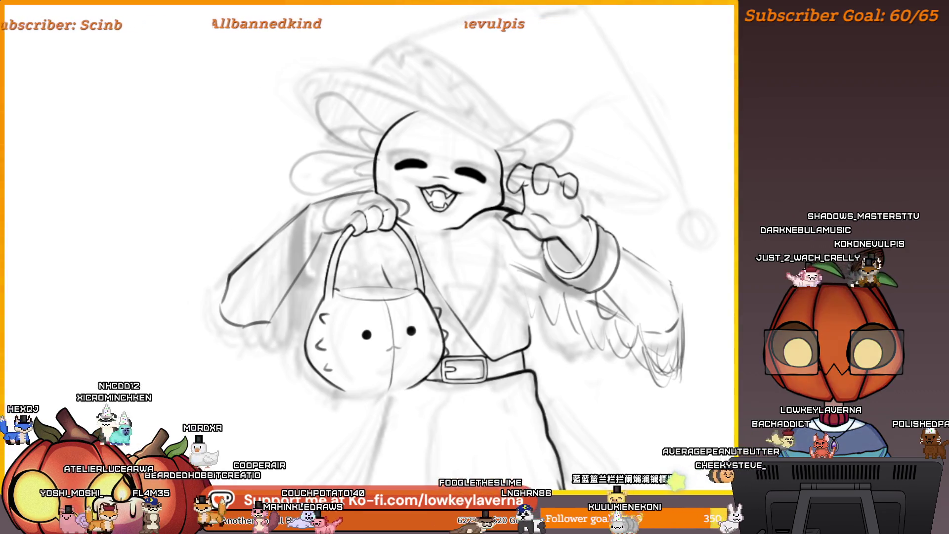
Ink the fingers gripping the basket handle, then zoom in closely on the face.
{"action": "scroll", "coordinate": [353, 158], "scroll_direction": "up", "scroll_amount": 2}
{"action": "scroll", "coordinate": [353, 158], "scroll_direction": "up", "scroll_amount": 3}
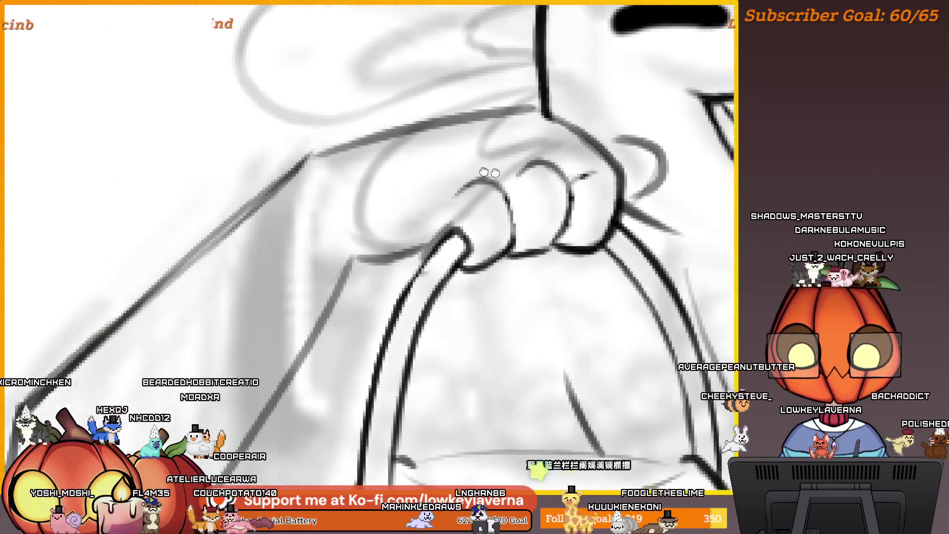
{"action": "scroll", "coordinate": [538, 249], "scroll_direction": "up", "scroll_amount": 1}
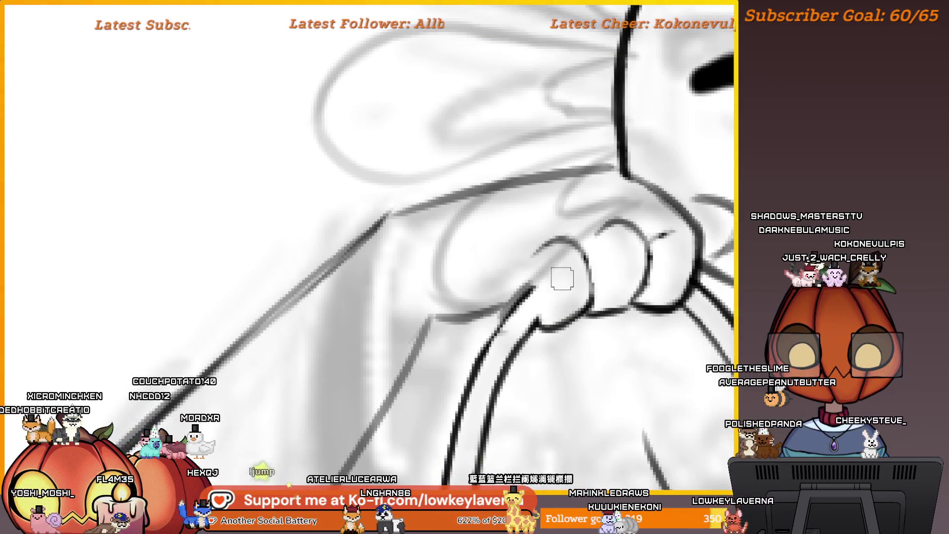
{"action": "scroll", "coordinate": [562, 278], "scroll_direction": "down", "scroll_amount": 3}
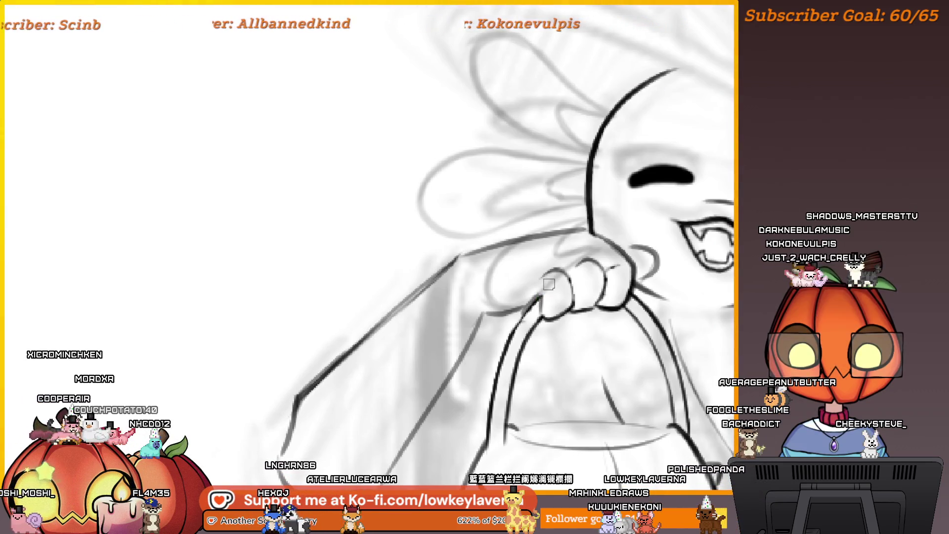
{"action": "scroll", "coordinate": [549, 284], "scroll_direction": "down", "scroll_amount": 2}
{"action": "scroll", "coordinate": [551, 291], "scroll_direction": "up", "scroll_amount": 2}
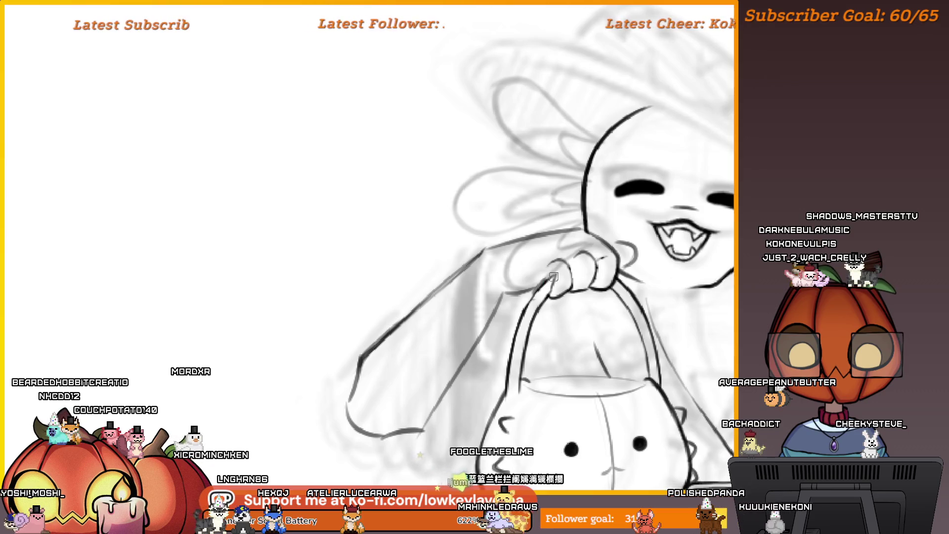
{"action": "scroll", "coordinate": [534, 294], "scroll_direction": "down", "scroll_amount": 3}
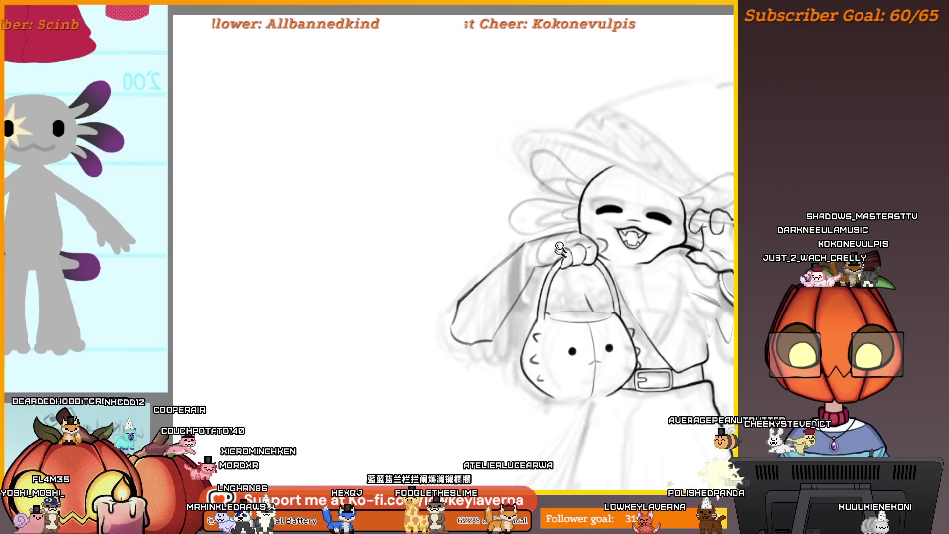
{"action": "scroll", "coordinate": [572, 242], "scroll_direction": "up", "scroll_amount": 3}
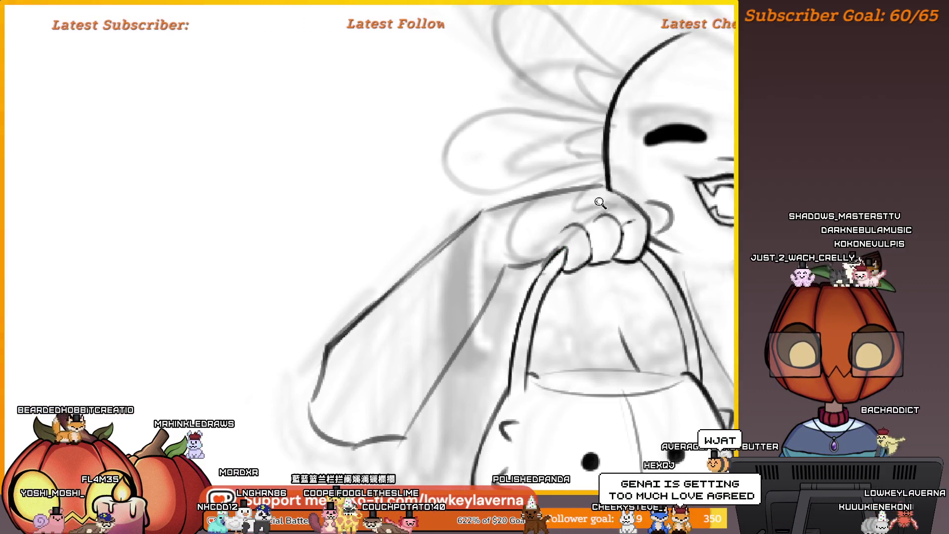
{"action": "scroll", "coordinate": [600, 202], "scroll_direction": "down", "scroll_amount": 3}
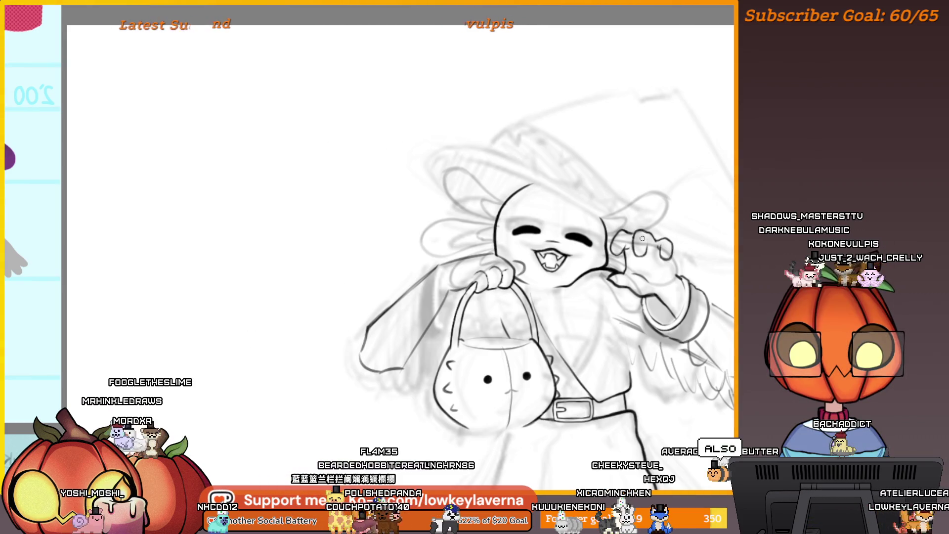
{"action": "mouse_move", "coordinate": [604, 281]}
{"action": "left_mouse_down"}
{"action": "mouse_move", "coordinate": [670, 286]}
{"action": "mouse_move", "coordinate": [689, 352]}
{"action": "mouse_move", "coordinate": [555, 294]}
{"action": "left_mouse_up"}
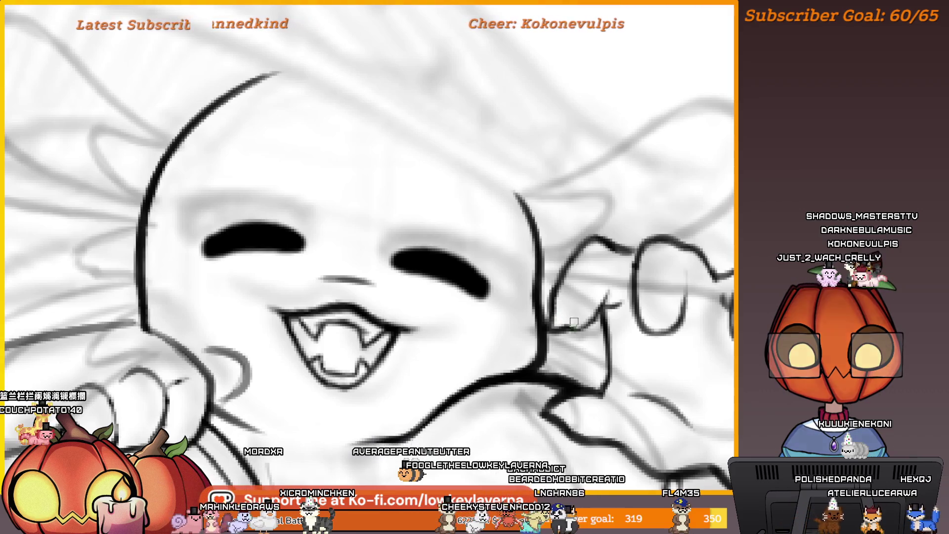
Ink the raised claw hand and basket handle, zooming in and out around them.
{"action": "scroll", "coordinate": [573, 297], "scroll_direction": "down", "scroll_amount": 5}
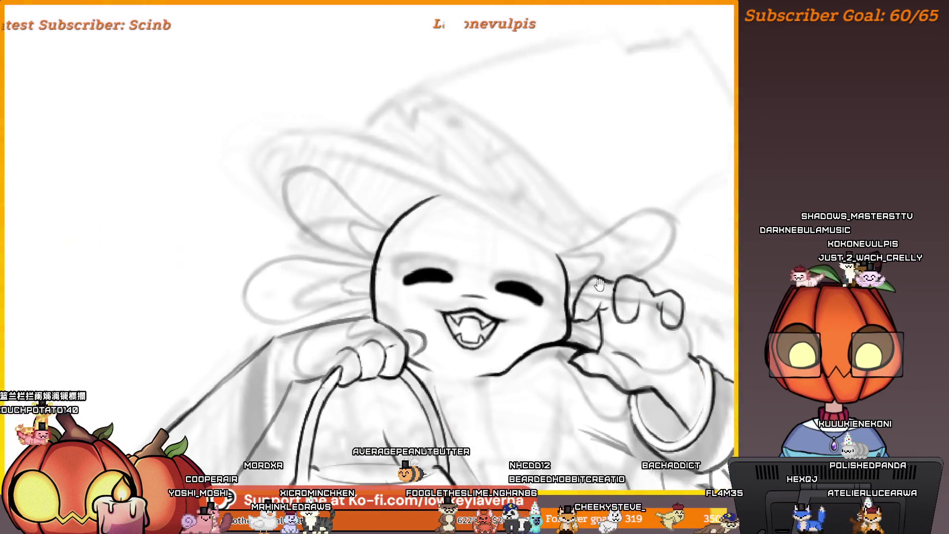
{"action": "scroll", "coordinate": [579, 321], "scroll_direction": "up", "scroll_amount": 4}
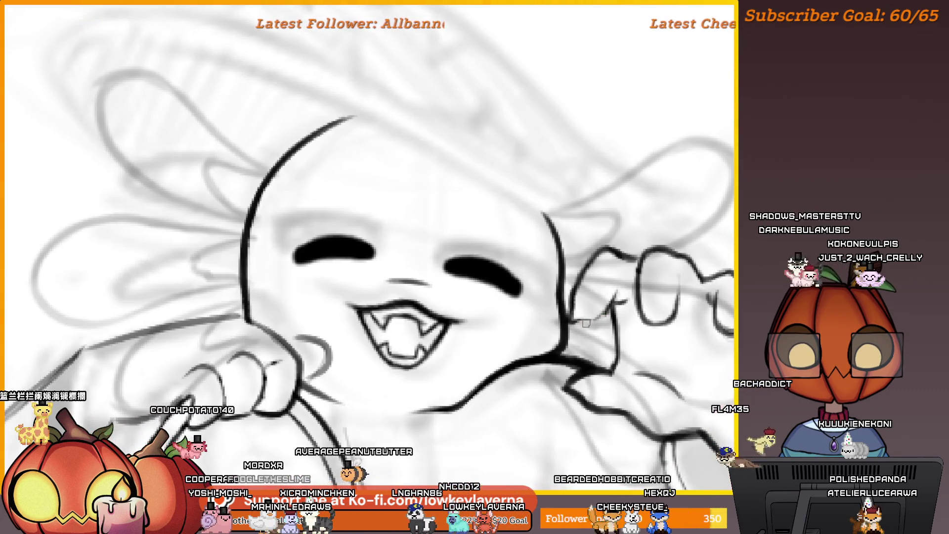
{"action": "left_click_drag", "start_coordinate": [574, 318], "coordinate": [563, 316]}
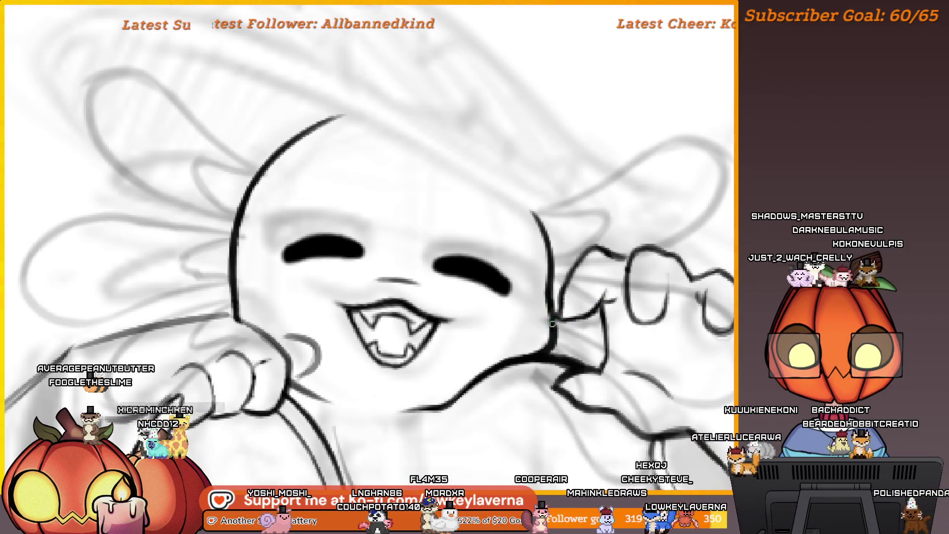
{"action": "scroll", "coordinate": [574, 257], "scroll_direction": "down", "scroll_amount": 5}
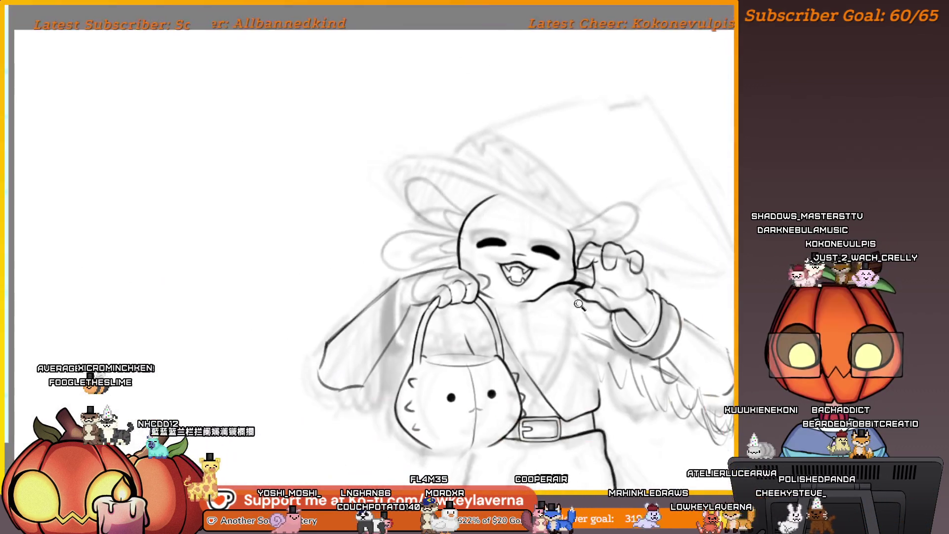
{"action": "scroll", "coordinate": [573, 257], "scroll_direction": "up", "scroll_amount": 2}
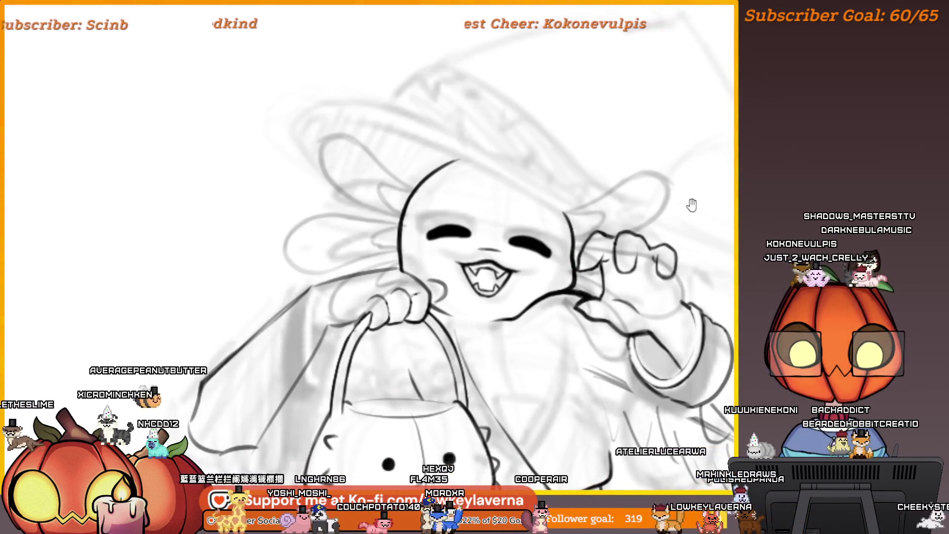
{"action": "scroll", "coordinate": [604, 278], "scroll_direction": "up", "scroll_amount": 2}
{"action": "scroll", "coordinate": [604, 279], "scroll_direction": "up", "scroll_amount": 1}
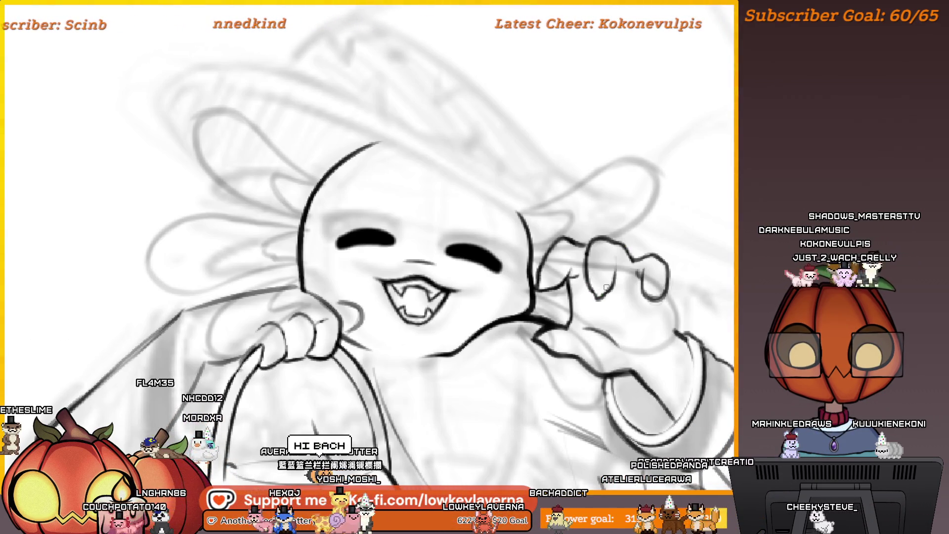
{"action": "scroll", "coordinate": [593, 280], "scroll_direction": "down", "scroll_amount": 3}
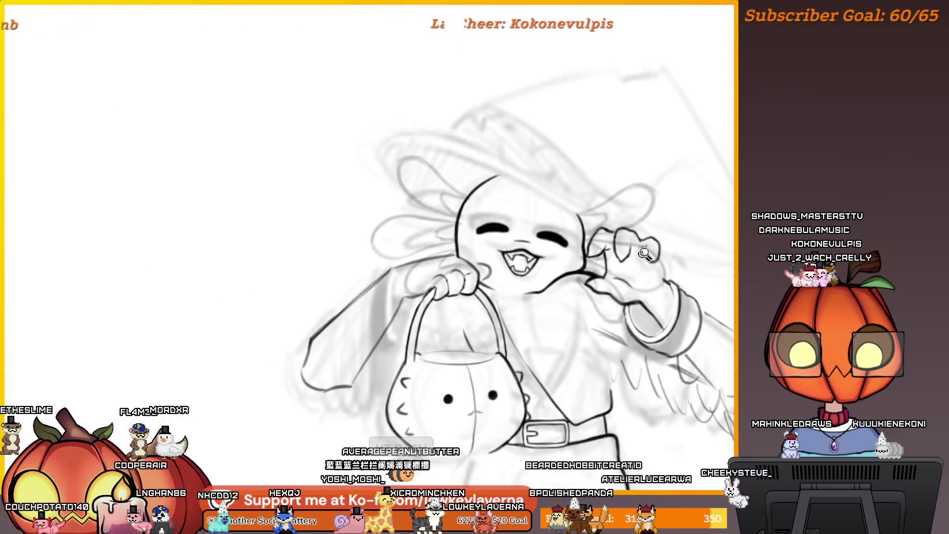
{"action": "scroll", "coordinate": [610, 247], "scroll_direction": "up", "scroll_amount": 3}
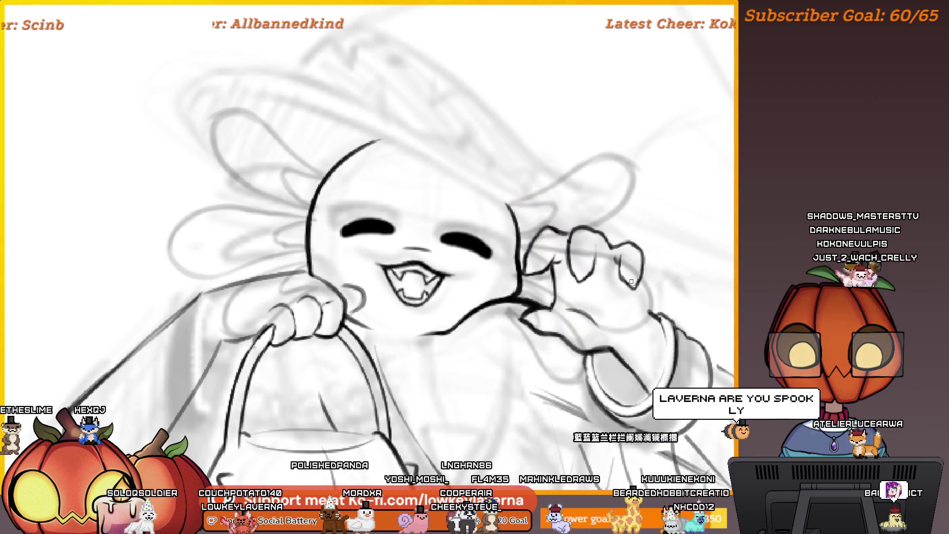
Mirror the canvas with M and keep inking the raised hand, sleeve cuff and basket.
{"action": "key", "text": "m"}
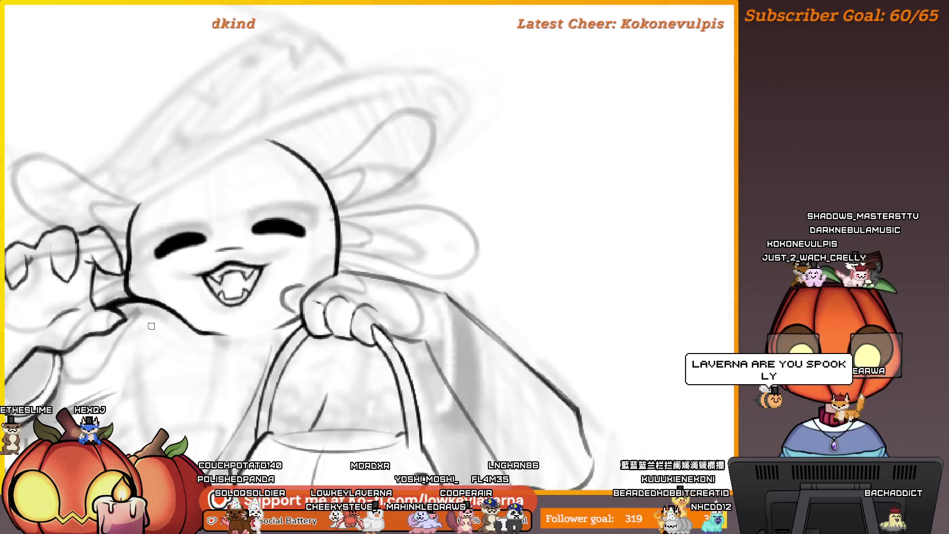
{"action": "scroll", "coordinate": [515, 346], "scroll_direction": "down", "scroll_amount": 3}
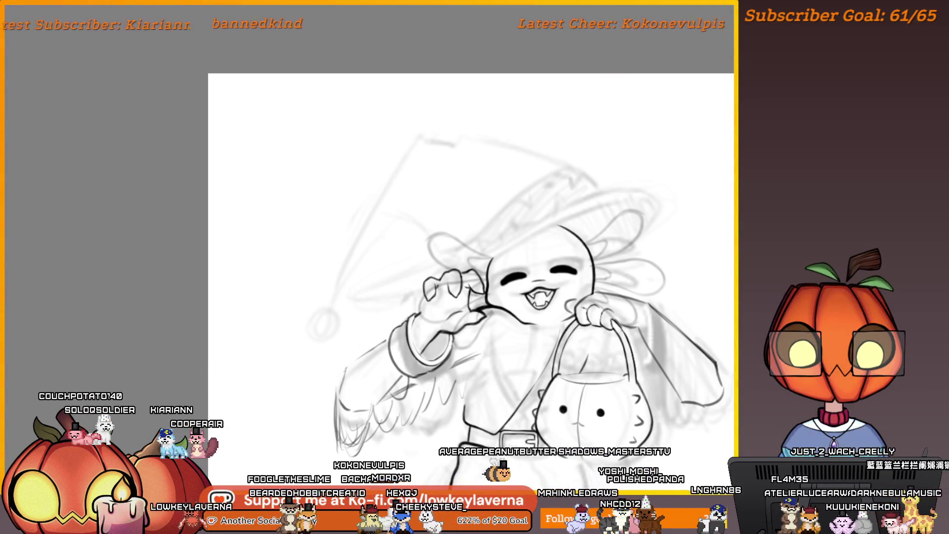
Lasso the leftmost finger of the raised claw hand and rotate it slightly clockwise.
{"action": "scroll", "coordinate": [457, 270], "scroll_direction": "up", "scroll_amount": 4}
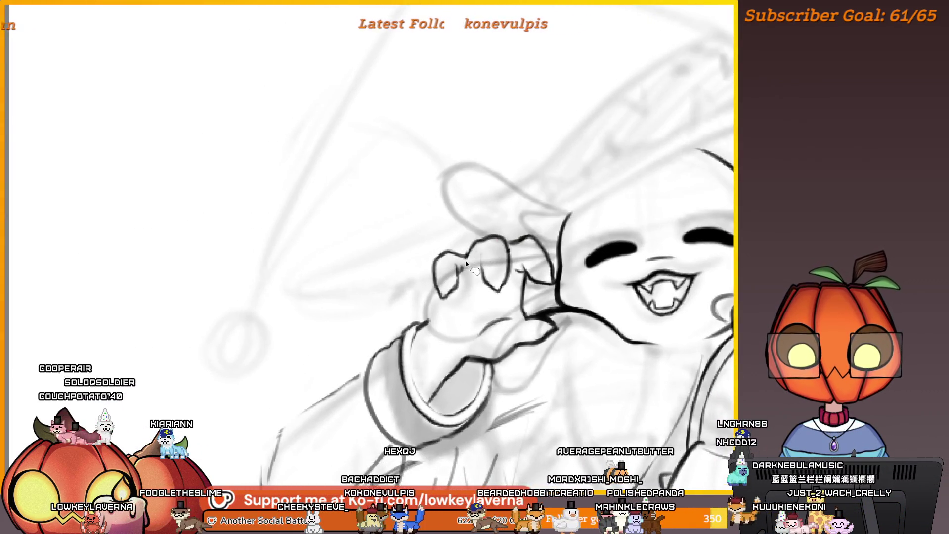
{"action": "left_click_drag", "start_coordinate": [467, 263], "coordinate": [467, 257]}
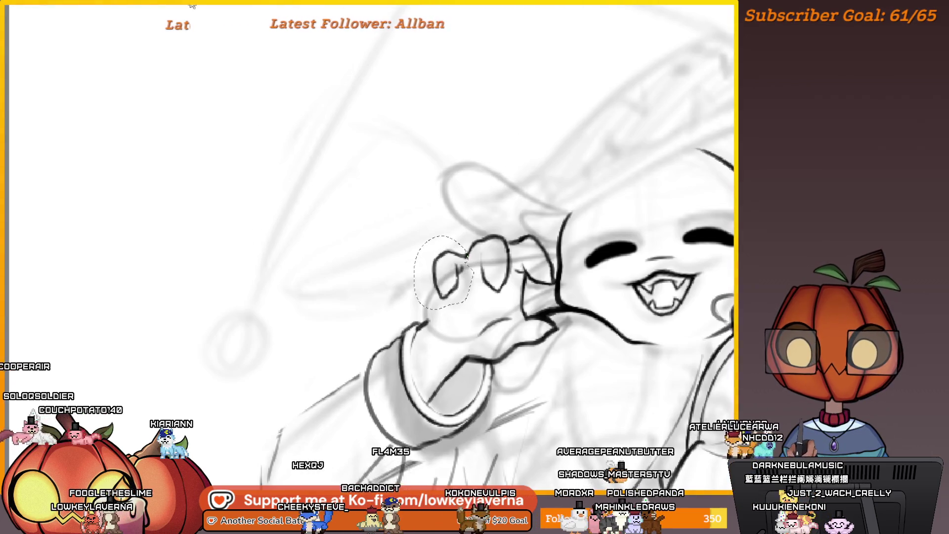
{"action": "key", "text": "ctrl+t"}
{"action": "right_click", "coordinate": [473, 283]}
{"action": "left_click", "coordinate": [519, 359]}
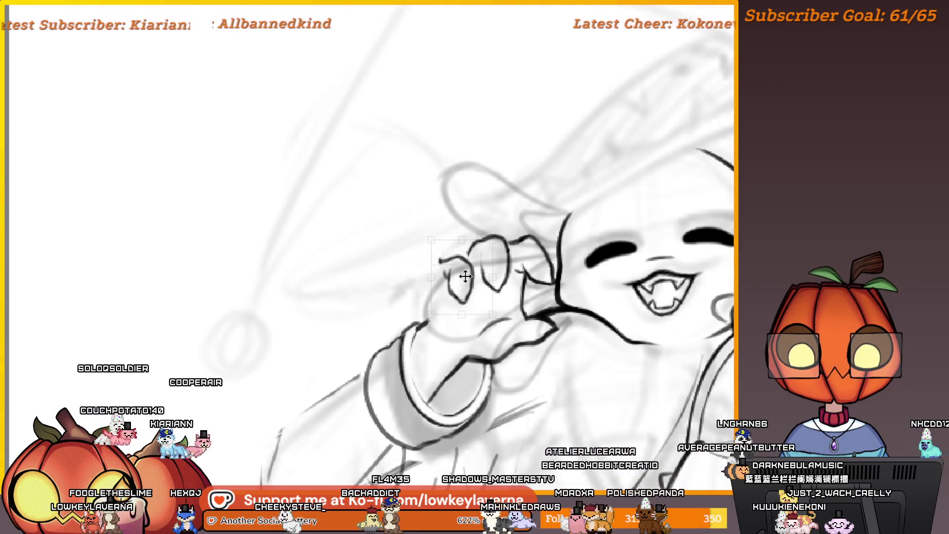
{"action": "left_click_drag", "start_coordinate": [532, 275], "coordinate": [533, 282]}
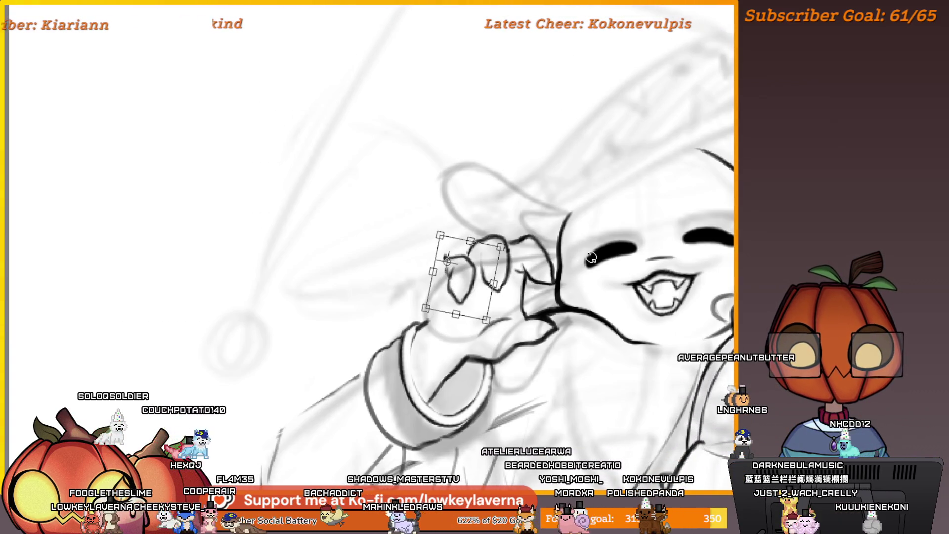
{"action": "scroll", "coordinate": [569, 259], "scroll_direction": "right", "scroll_amount": 5}
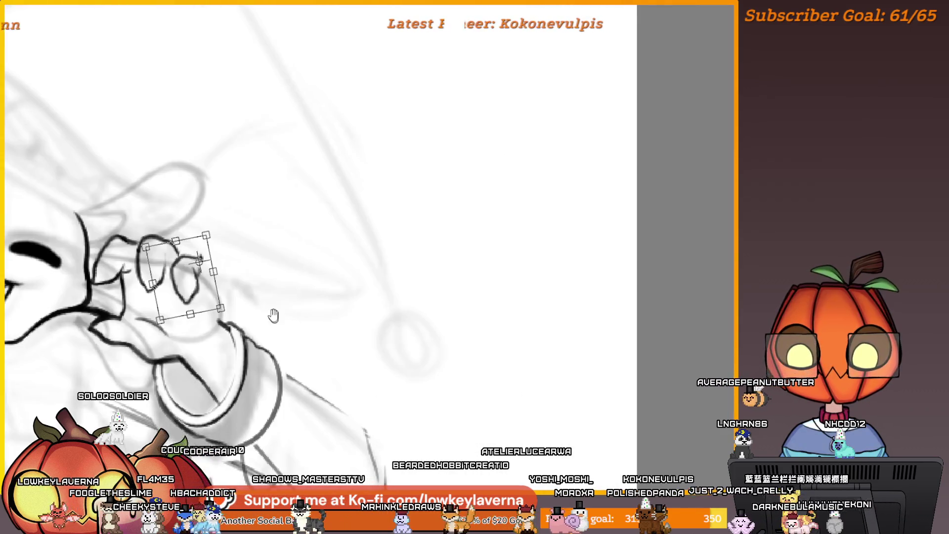
{"action": "left_click_drag", "start_coordinate": [274, 315], "coordinate": [538, 304]}
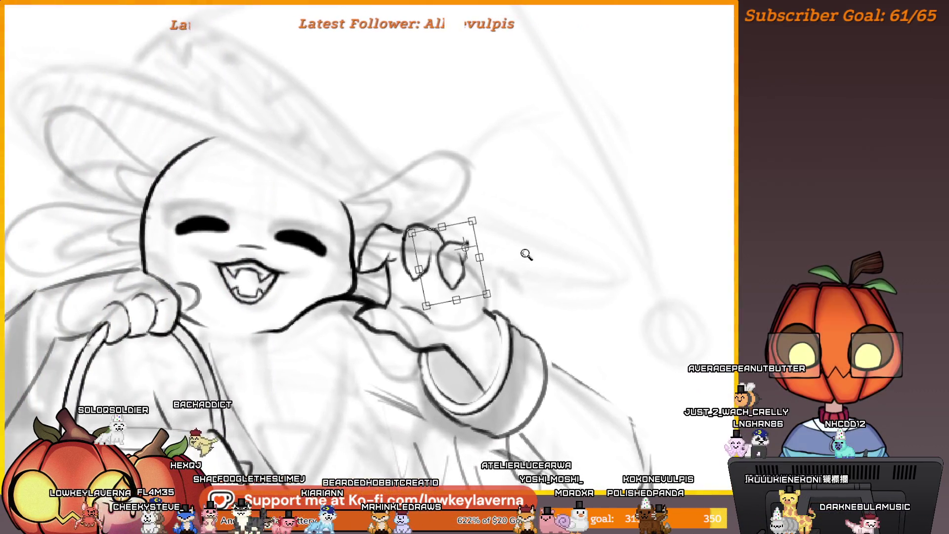
{"action": "scroll", "coordinate": [526, 255], "scroll_direction": "down", "scroll_amount": 2}
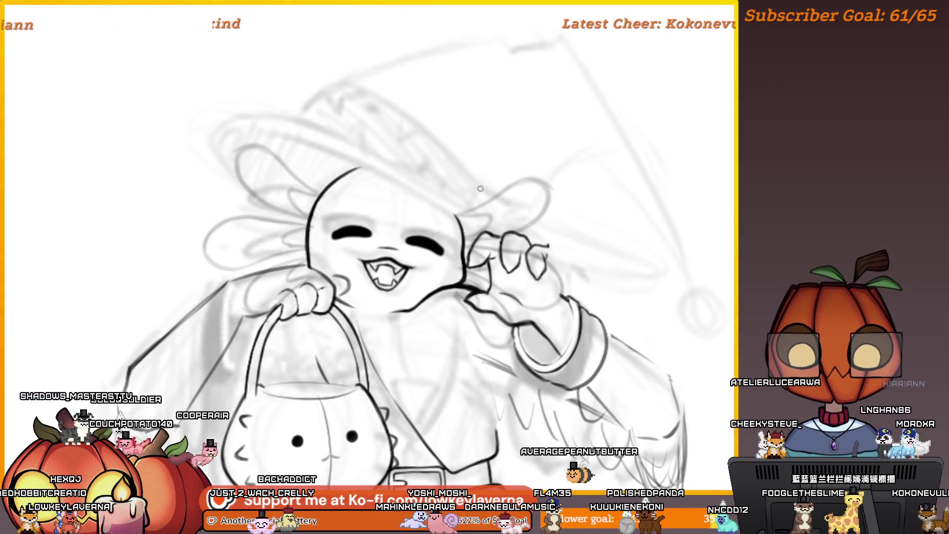
Mirror the view back and zoom in on the raised hand and pumpkin basket.
{"action": "key", "text": "m"}
{"action": "mouse_move", "coordinate": [117, 227]}
{"action": "left_mouse_down"}
{"action": "mouse_move", "coordinate": [393, 223]}
{"action": "mouse_move", "coordinate": [498, 300]}
{"action": "mouse_move", "coordinate": [497, 311]}
{"action": "left_mouse_up"}
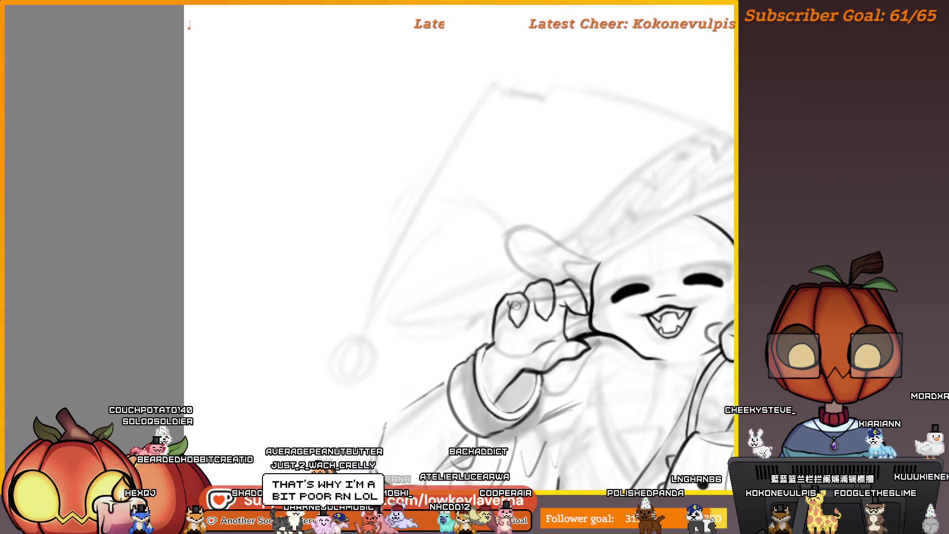
{"action": "scroll", "coordinate": [515, 305], "scroll_direction": "up", "scroll_amount": 1}
{"action": "scroll", "coordinate": [496, 363], "scroll_direction": "down", "scroll_amount": 3}
{"action": "scroll", "coordinate": [586, 236], "scroll_direction": "up", "scroll_amount": 3}
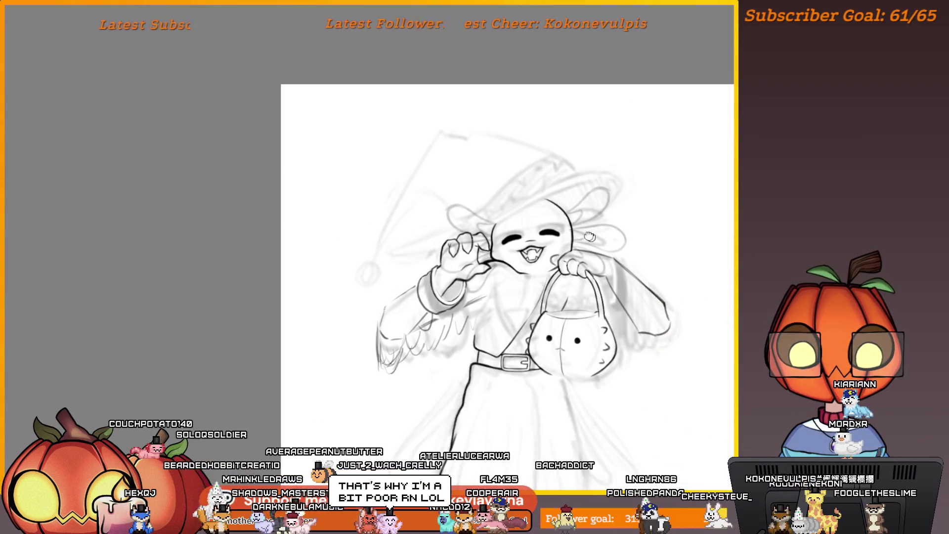
{"action": "scroll", "coordinate": [585, 236], "scroll_direction": "up", "scroll_amount": 2}
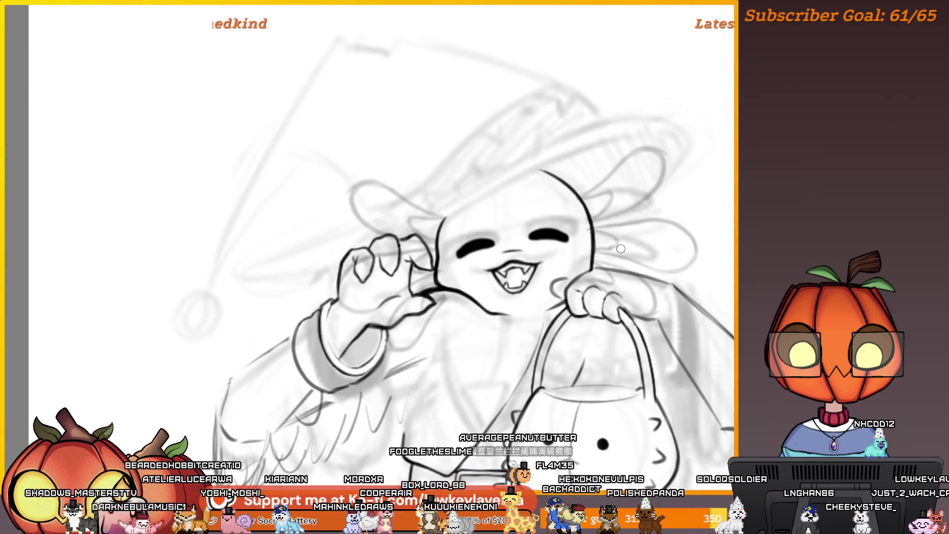
Trace the pumpkin basket outline in ink, toggling the side panels with Tab.
{"action": "key", "text": "Tab"}
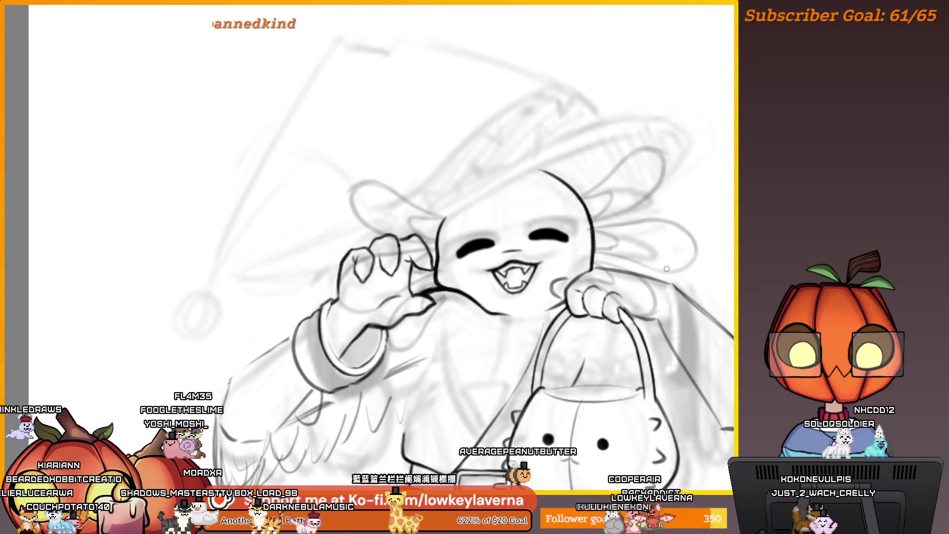
{"action": "scroll", "coordinate": [643, 247], "scroll_direction": "down", "scroll_amount": 1}
{"action": "scroll", "coordinate": [642, 247], "scroll_direction": "down", "scroll_amount": 2}
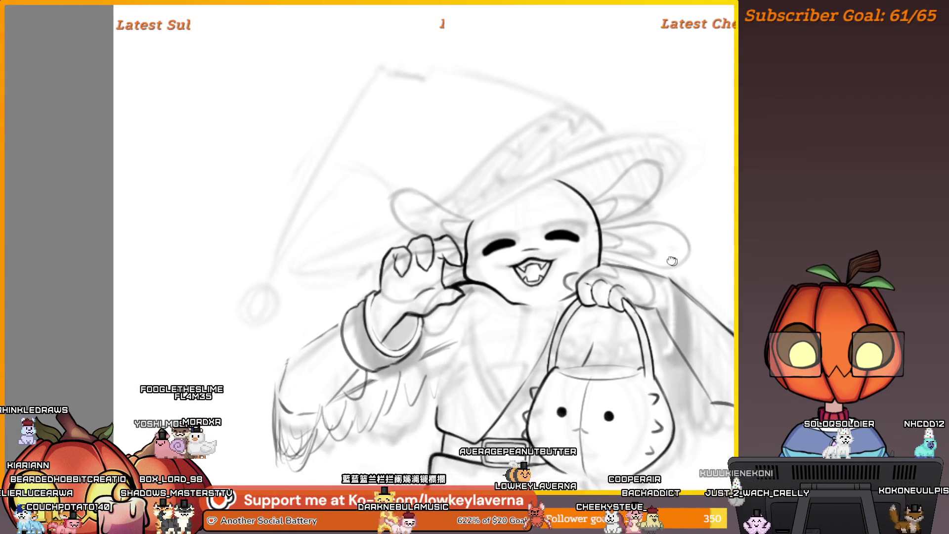
{"action": "key", "text": "alt+f"}
{"action": "key", "text": "Escape"}
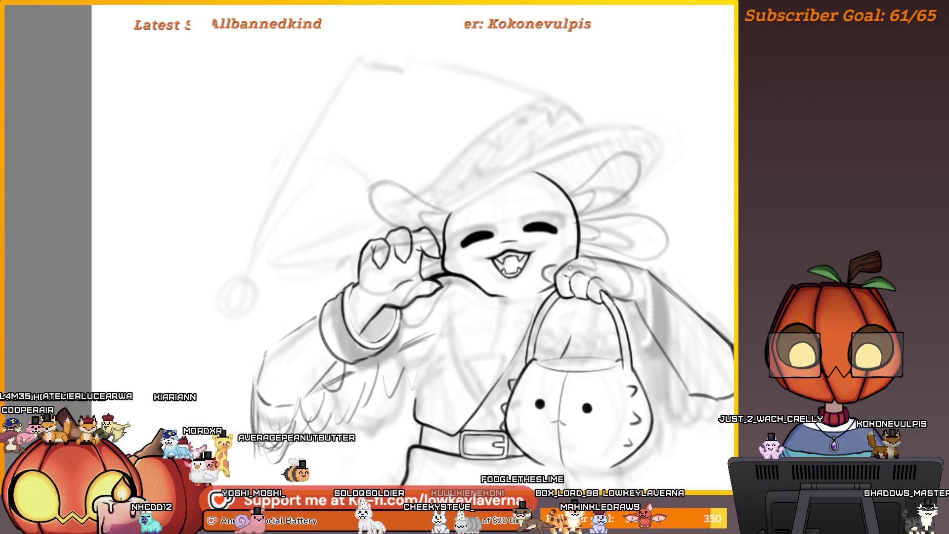
Ink the face, raised clawed hand and basket hand, then zoom in on the basket hand.
{"action": "scroll", "coordinate": [562, 224], "scroll_direction": "up", "scroll_amount": 3}
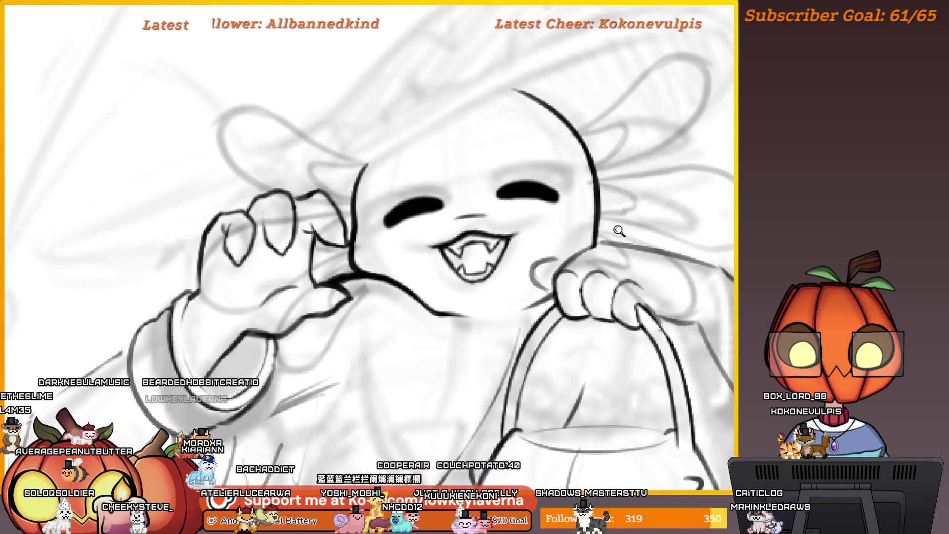
{"action": "scroll", "coordinate": [618, 233], "scroll_direction": "down", "scroll_amount": 2}
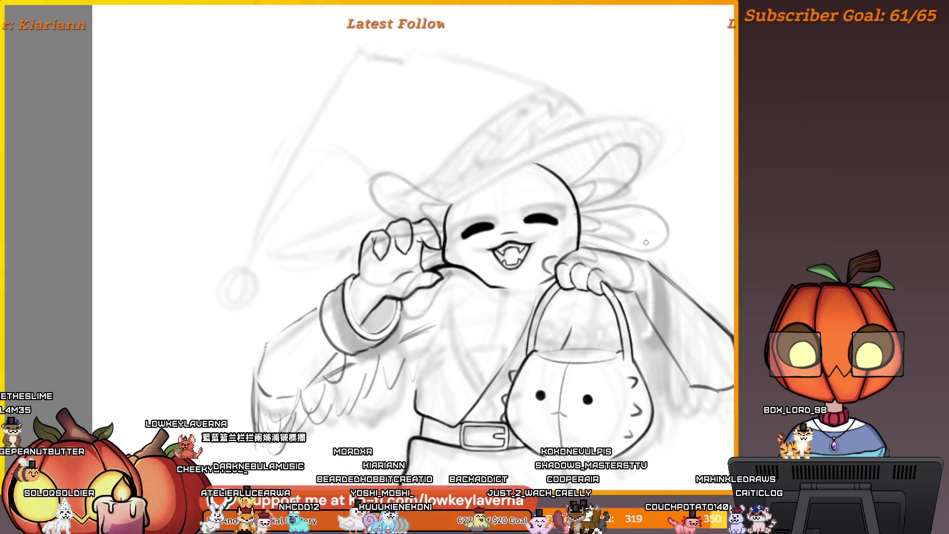
{"action": "scroll", "coordinate": [582, 288], "scroll_direction": "up", "scroll_amount": 2}
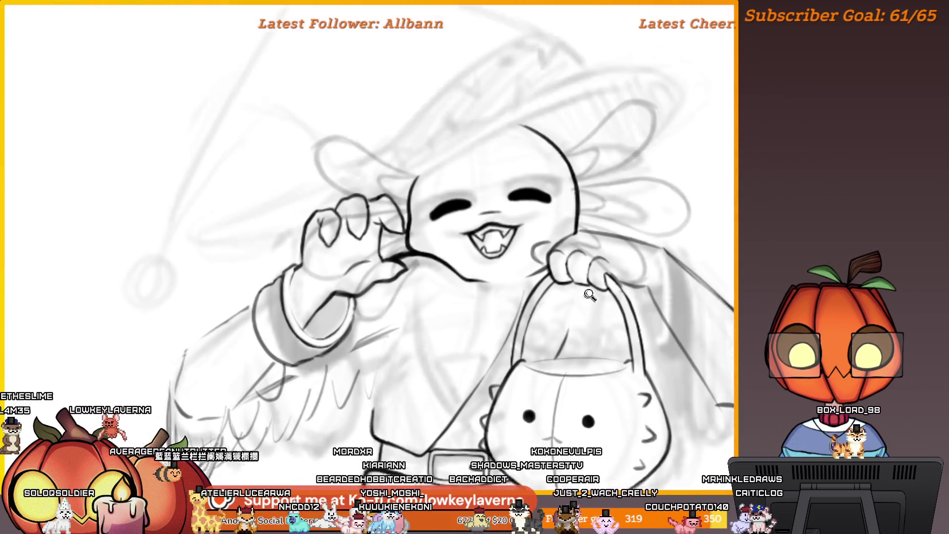
Frame the hands and redraw the raised hand's finger lines cleanly.
{"action": "left_click_drag", "start_coordinate": [583, 287], "coordinate": [599, 300]}
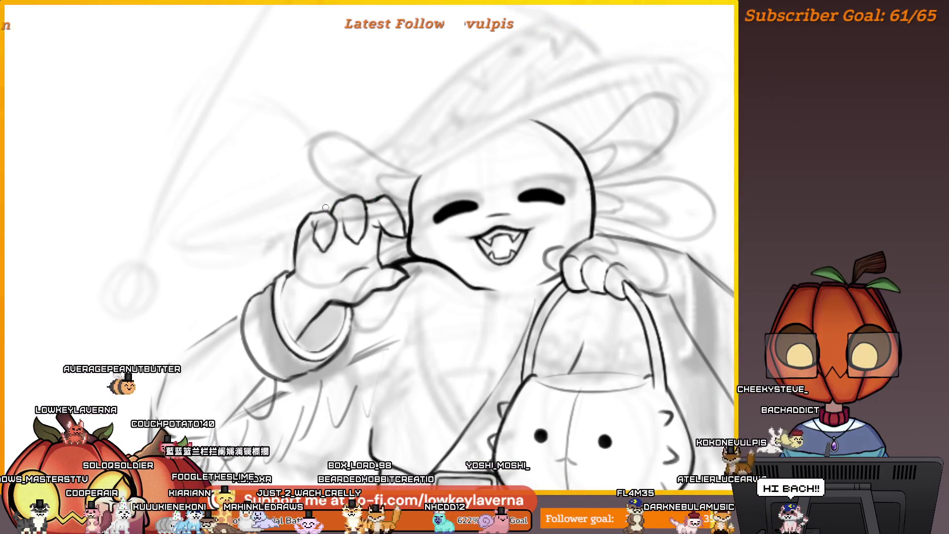
Mirror the canvas with M and ink the smiling fanged face.
{"action": "scroll", "coordinate": [349, 199], "scroll_direction": "up", "scroll_amount": 3}
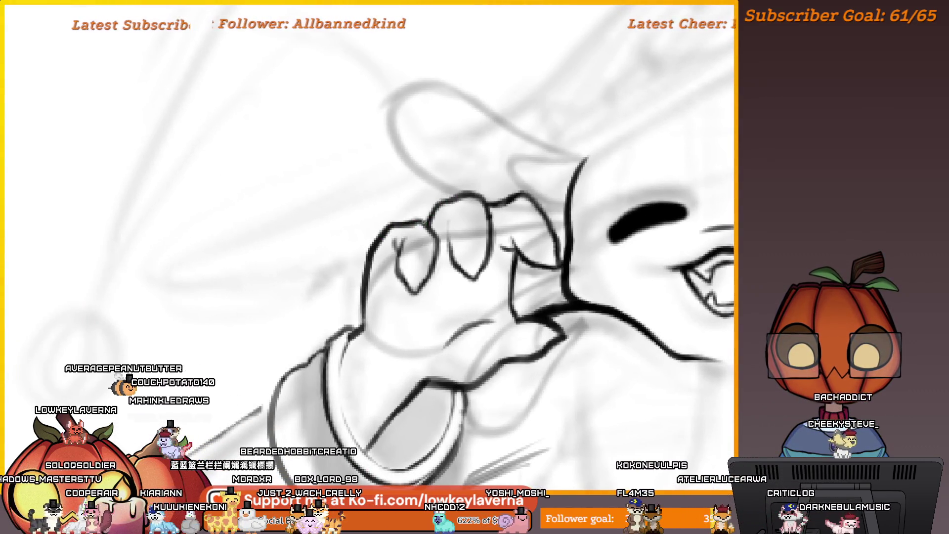
{"action": "scroll", "coordinate": [485, 212], "scroll_direction": "down", "scroll_amount": 3}
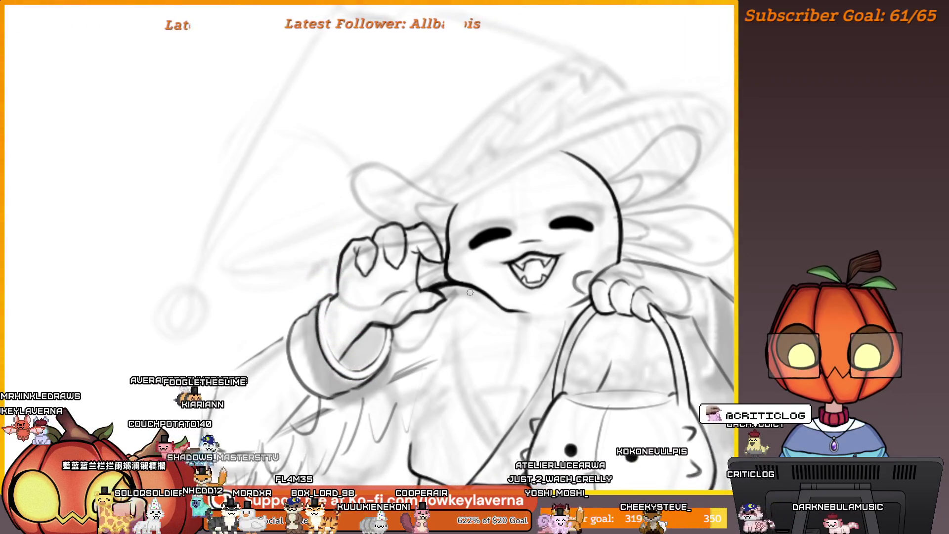
{"action": "key", "text": "m"}
{"action": "scroll", "coordinate": [486, 293], "scroll_direction": "up", "scroll_amount": 3}
{"action": "scroll", "coordinate": [674, 268], "scroll_direction": "down", "scroll_amount": 3}
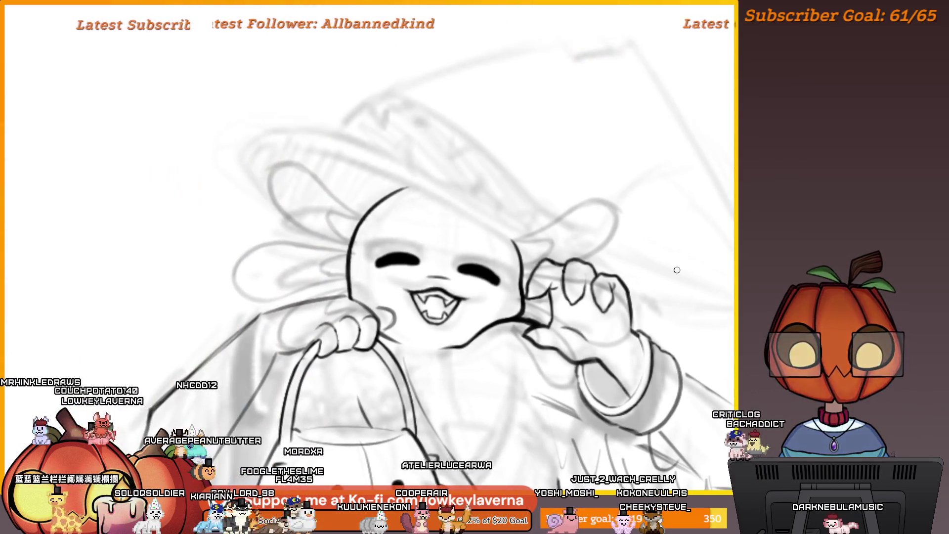
{"action": "scroll", "coordinate": [599, 239], "scroll_direction": "up", "scroll_amount": 3}
Reposition and rotate the view to ink the raised clawed hand, then zoom out.
{"action": "left_click_drag", "start_coordinate": [545, 292], "coordinate": [581, 290]}
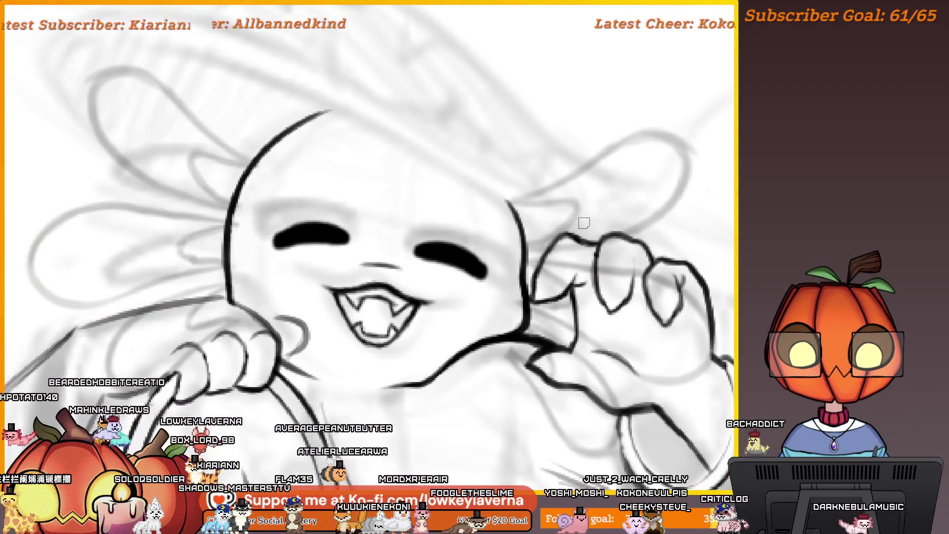
{"action": "left_click_drag", "start_coordinate": [584, 223], "coordinate": [565, 249]}
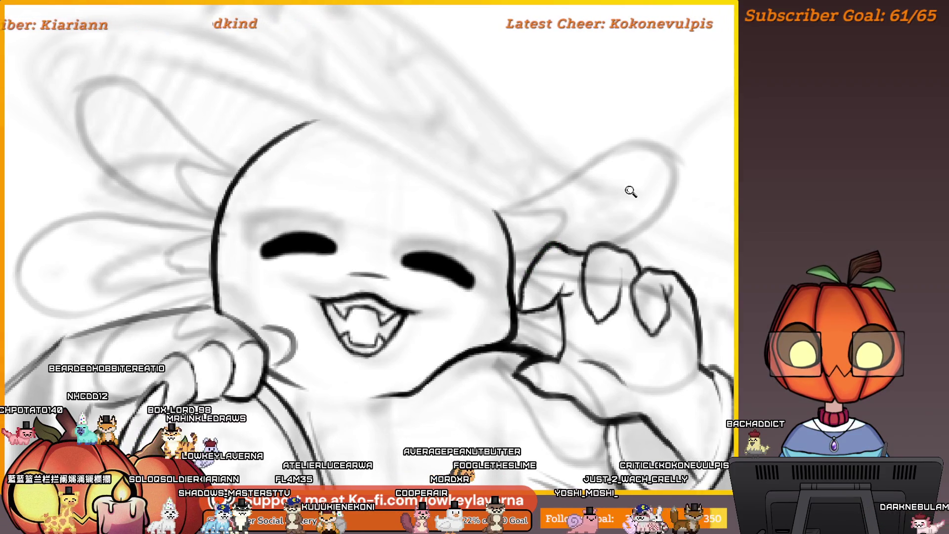
{"action": "scroll", "coordinate": [631, 192], "scroll_direction": "down", "scroll_amount": 2}
{"action": "mouse_move", "coordinate": [585, 234]}
{"action": "left_mouse_down"}
{"action": "mouse_move", "coordinate": [615, 311]}
{"action": "mouse_move", "coordinate": [503, 304]}
{"action": "left_mouse_up"}
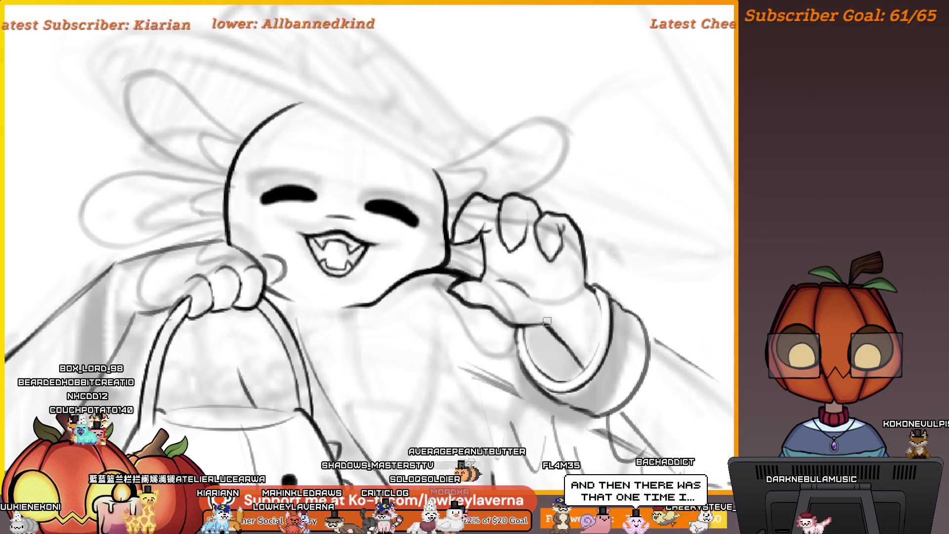
{"action": "scroll", "coordinate": [547, 321], "scroll_direction": "up", "scroll_amount": 2}
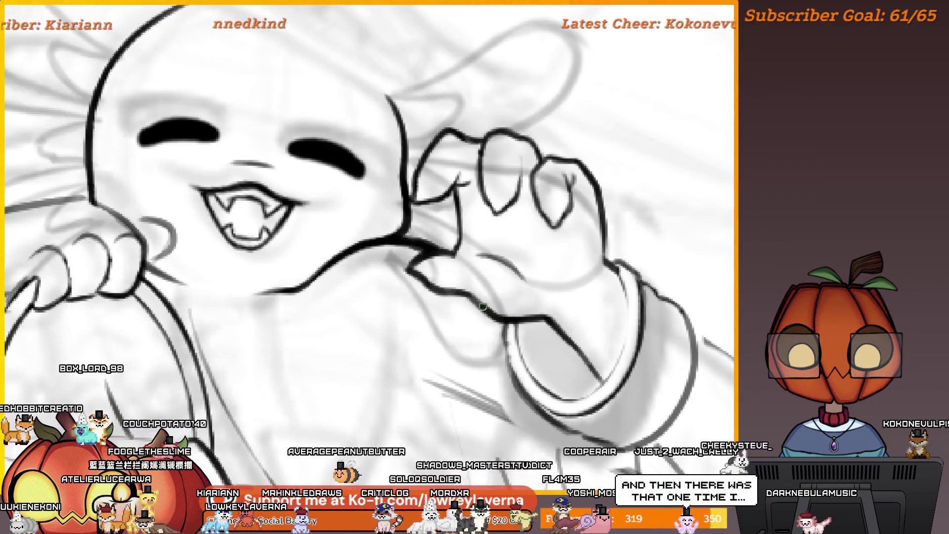
{"action": "scroll", "coordinate": [566, 224], "scroll_direction": "down", "scroll_amount": 5}
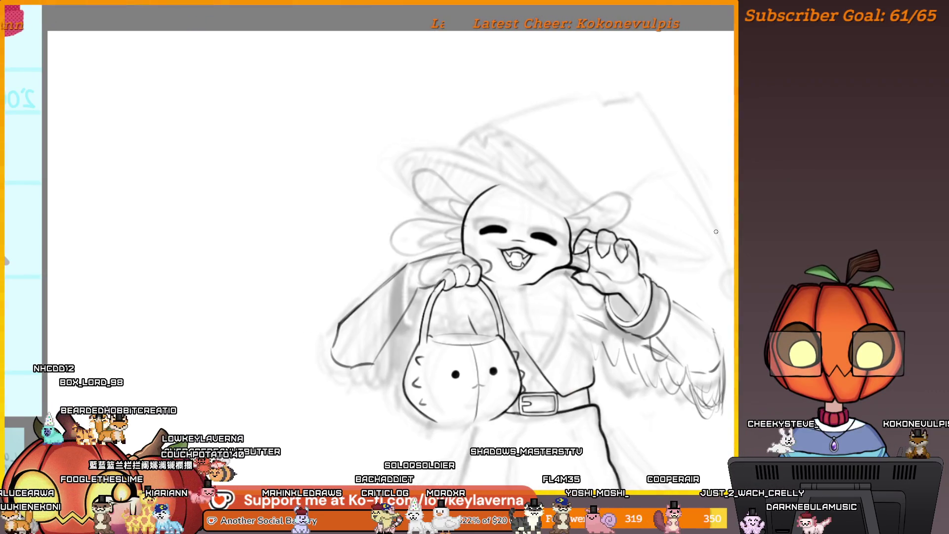
Resize and reposition the raised hand's finger strokes with a transform, then apply it.
{"action": "scroll", "coordinate": [665, 279], "scroll_direction": "down", "scroll_amount": 3}
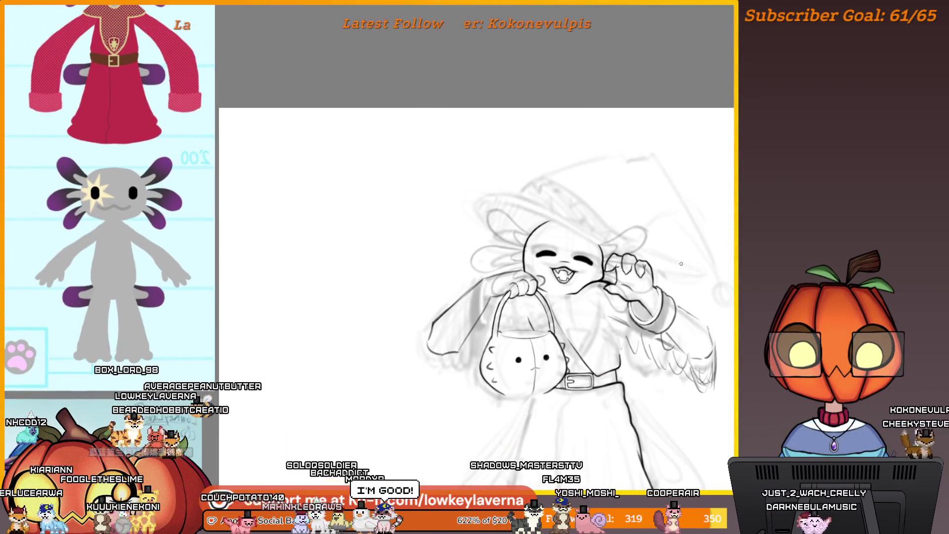
{"action": "scroll", "coordinate": [642, 252], "scroll_direction": "up", "scroll_amount": 3}
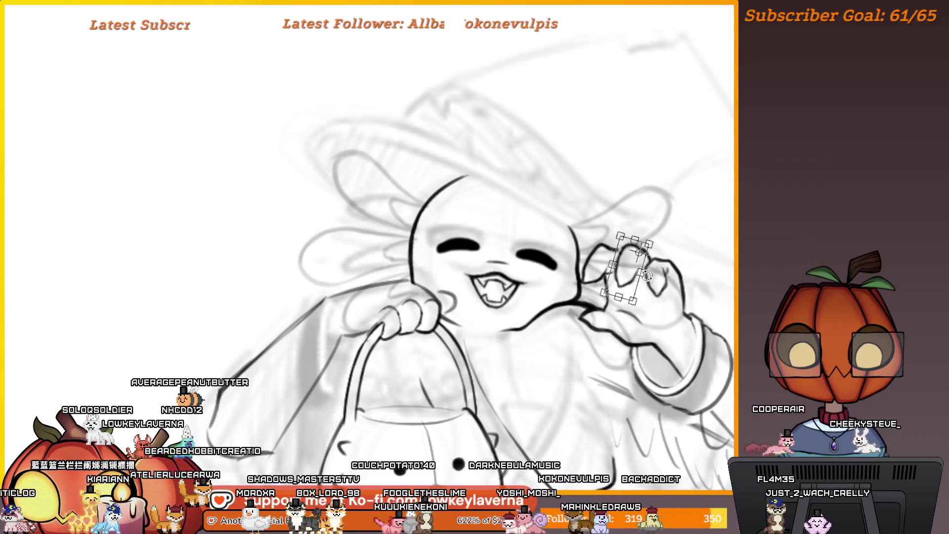
{"action": "scroll", "coordinate": [646, 275], "scroll_direction": "down", "scroll_amount": 2}
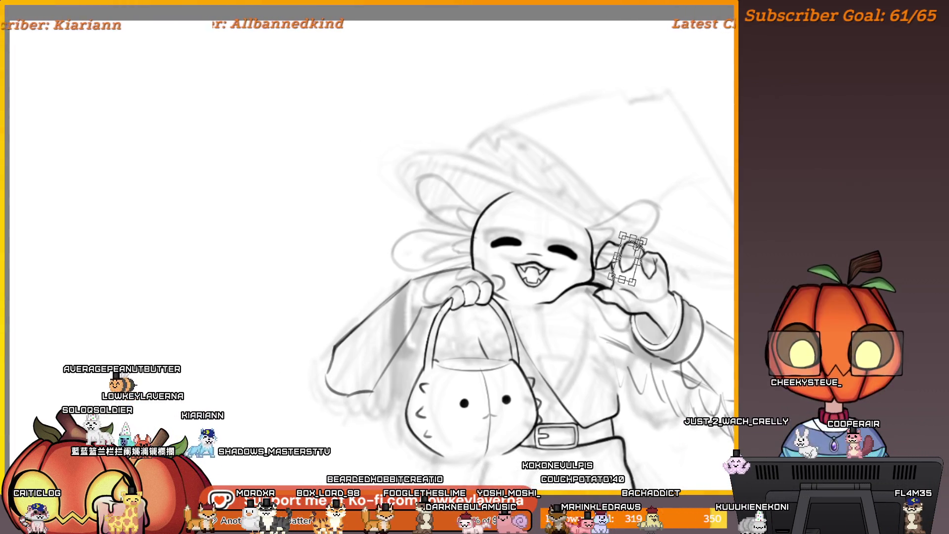
{"action": "key", "text": "Return"}
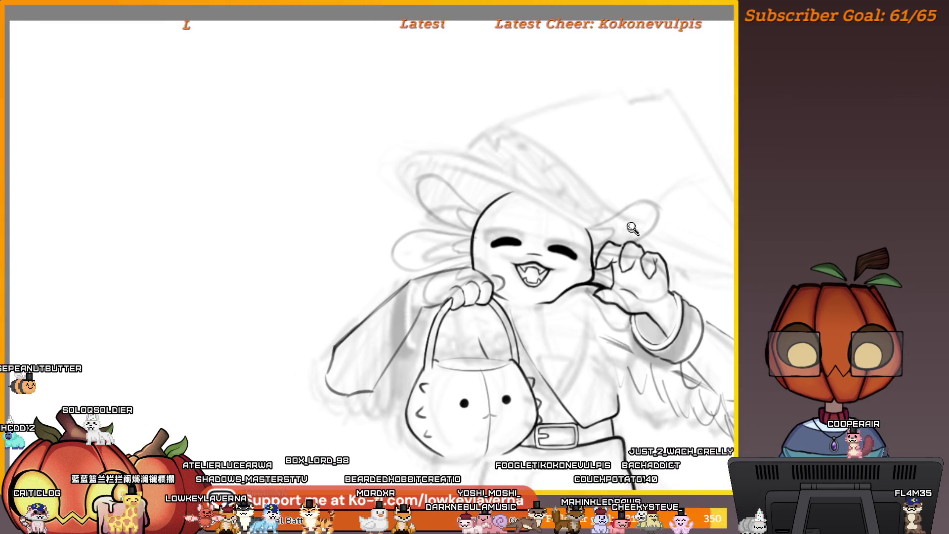
Open the artists' collage document and deselect the artist's credit text.
{"action": "scroll", "coordinate": [604, 219], "scroll_direction": "up", "scroll_amount": 2}
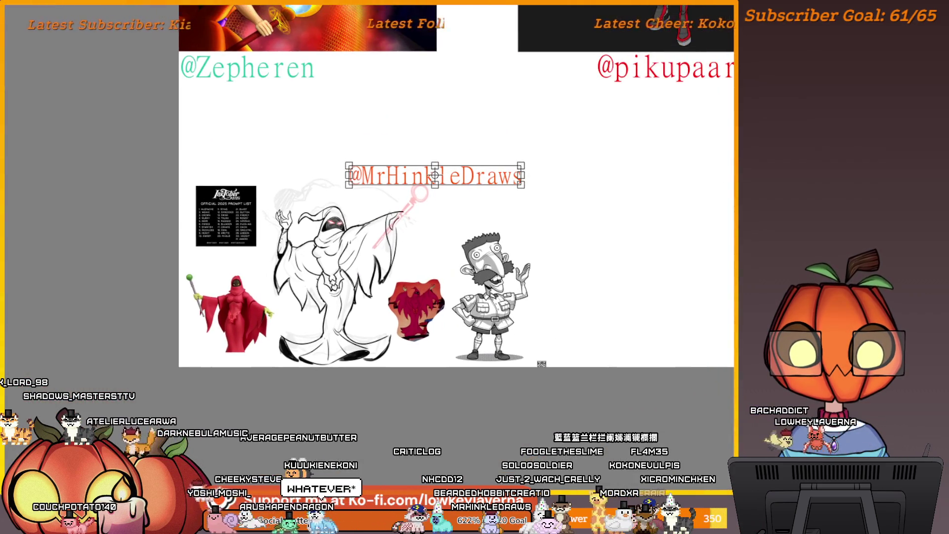
{"action": "key", "text": "Escape"}
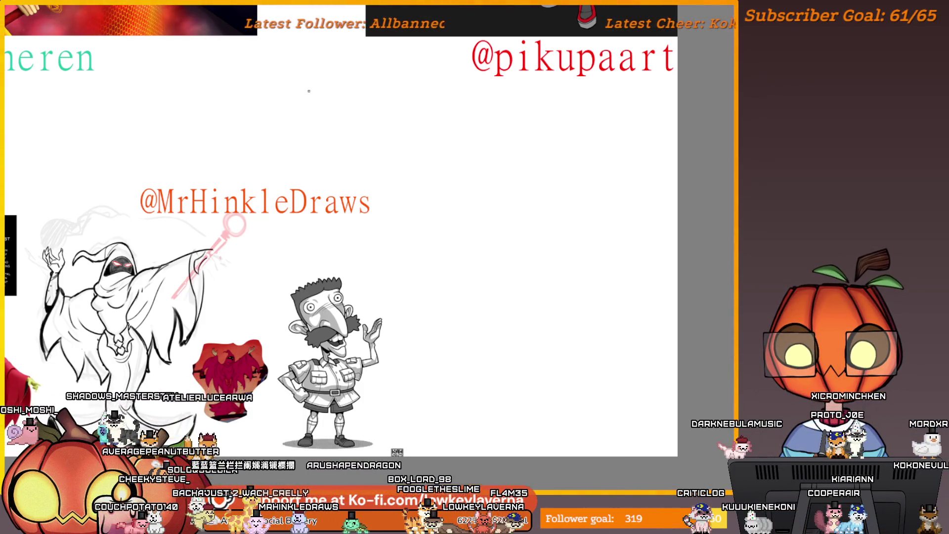
{"action": "key", "text": "ctrl+v"}
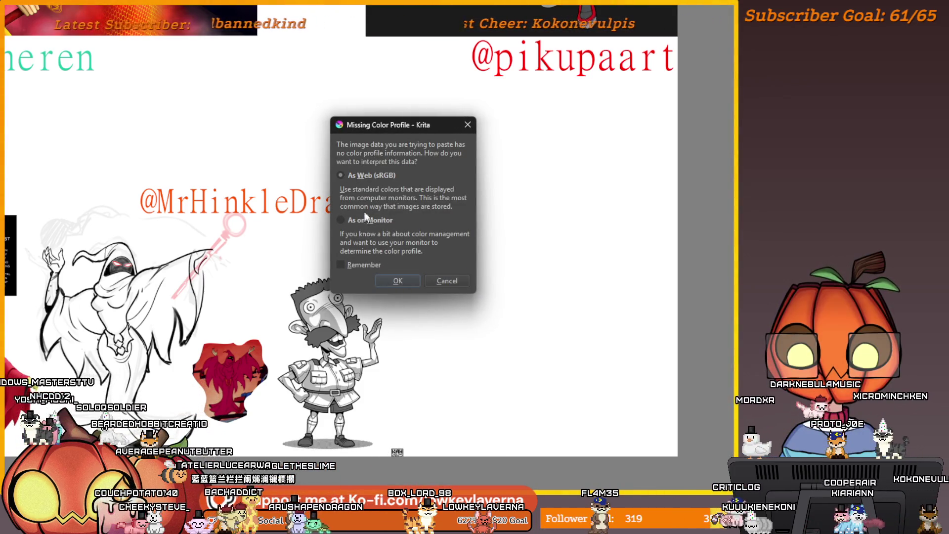
Paste the wolf artwork with its colours read as sRGB, and start shrinking it toward the lower right.
{"action": "left_click", "coordinate": [405, 281]}
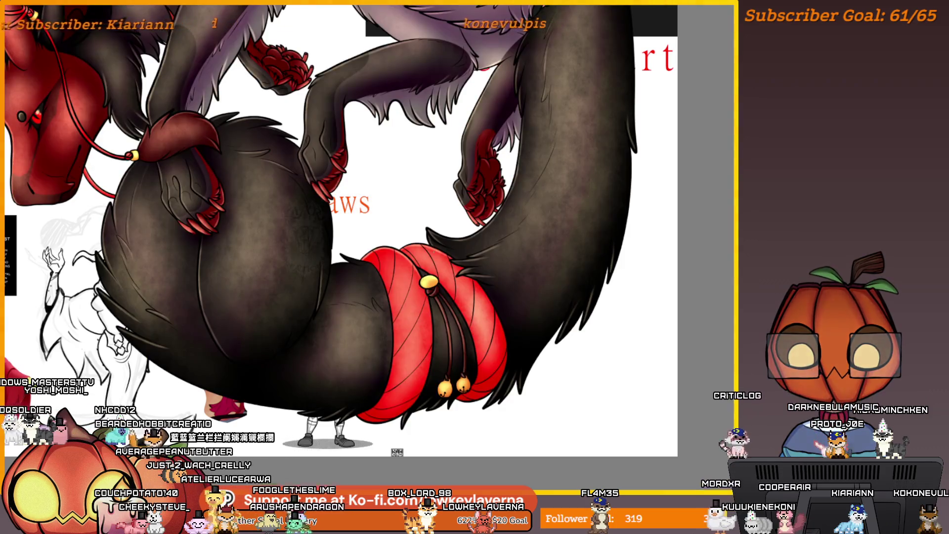
{"action": "key", "text": "minus"}
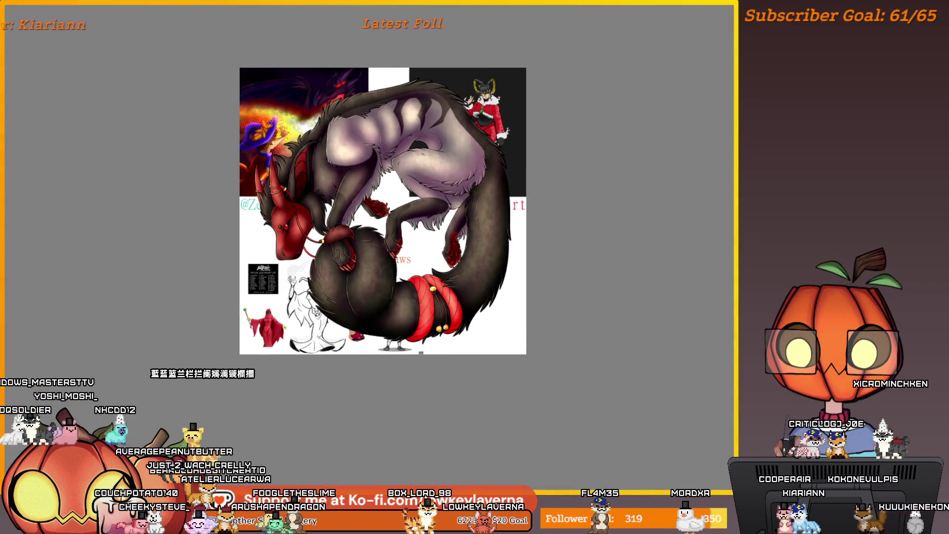
{"action": "key", "text": "ctrl+t"}
{"action": "left_click_drag", "start_coordinate": [244, 70], "coordinate": [431, 232]}
Shrink the wolf artwork a little more, move it right, and apply the transform.
{"action": "key", "text": "ctrl+plus"}
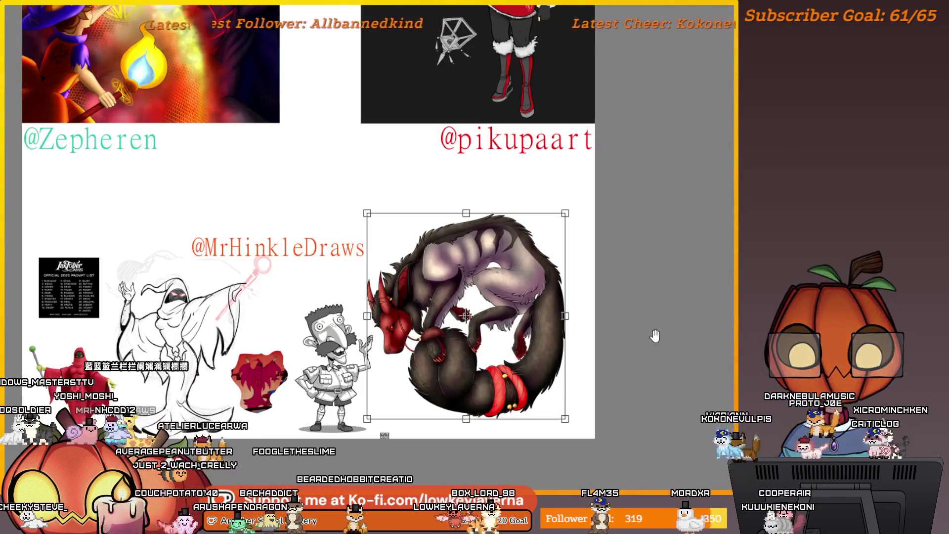
{"action": "scroll", "coordinate": [655, 337], "scroll_direction": "up", "scroll_amount": 1}
{"action": "scroll", "coordinate": [618, 322], "scroll_direction": "down", "scroll_amount": 1}
{"action": "mouse_move", "coordinate": [417, 292]}
{"action": "left_mouse_down"}
{"action": "mouse_move", "coordinate": [465, 295]}
{"action": "mouse_move", "coordinate": [456, 303]}
{"action": "left_mouse_up"}
{"action": "left_click_drag", "start_coordinate": [309, 160], "coordinate": [324, 175]}
{"action": "scroll", "coordinate": [539, 271], "scroll_direction": "up", "scroll_amount": 1}
{"action": "scroll", "coordinate": [539, 271], "scroll_direction": "down", "scroll_amount": 1}
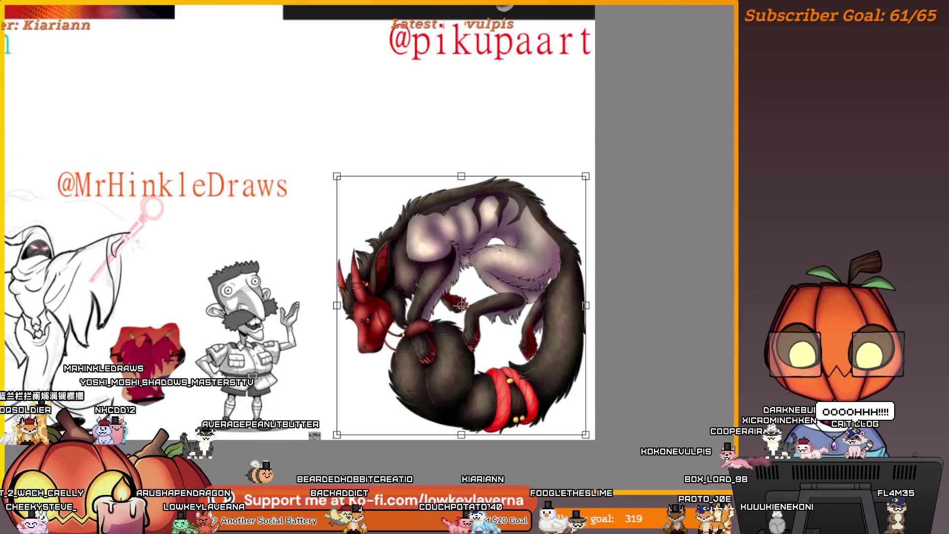
{"action": "key", "text": "Return"}
{"action": "mouse_move", "coordinate": [631, 287]}
{"action": "left_mouse_down"}
{"action": "mouse_move", "coordinate": [610, 288]}
{"action": "mouse_move", "coordinate": [641, 295]}
{"action": "left_mouse_up"}
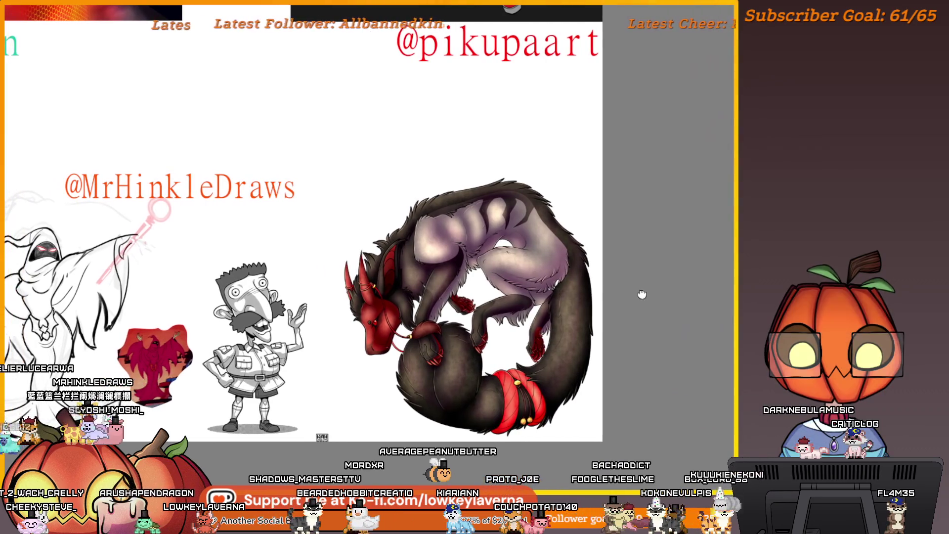
{"action": "mouse_move", "coordinate": [193, 169]}
{"action": "left_mouse_down"}
{"action": "mouse_move", "coordinate": [64, 170]}
{"action": "mouse_move", "coordinate": [82, 171]}
{"action": "left_mouse_up"}
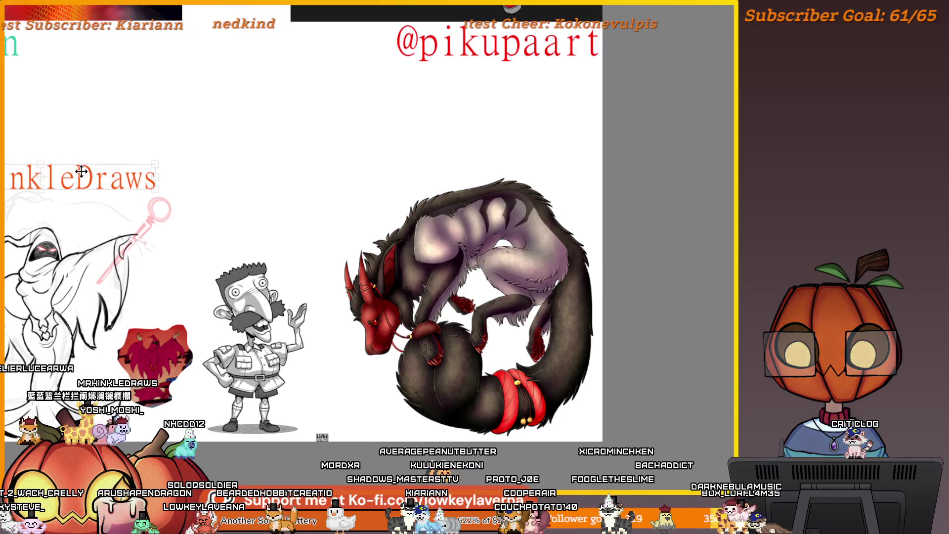
{"action": "mouse_move", "coordinate": [275, 233]}
{"action": "left_mouse_down"}
{"action": "mouse_move", "coordinate": [496, 253]}
{"action": "mouse_move", "coordinate": [521, 230]}
{"action": "mouse_move", "coordinate": [558, 228]}
{"action": "left_mouse_up"}
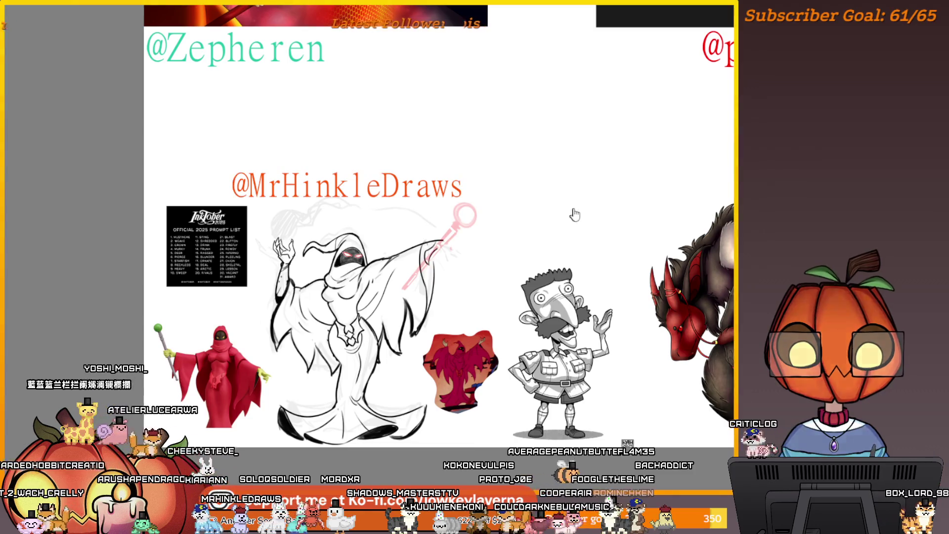
{"action": "scroll", "coordinate": [580, 202], "scroll_direction": "down", "scroll_amount": 2}
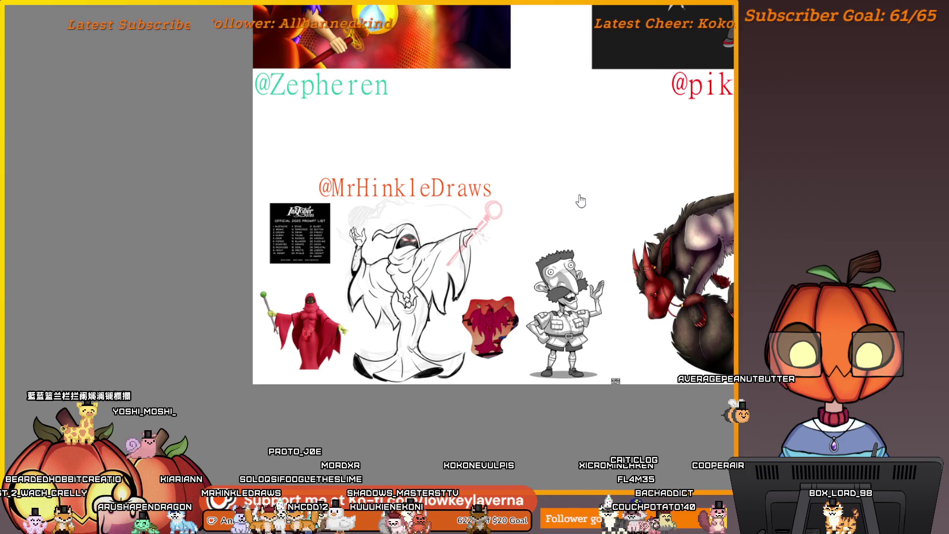
{"action": "scroll", "coordinate": [692, 197], "scroll_direction": "down", "scroll_amount": 2}
{"action": "left_click_drag", "start_coordinate": [669, 230], "coordinate": [486, 231]}
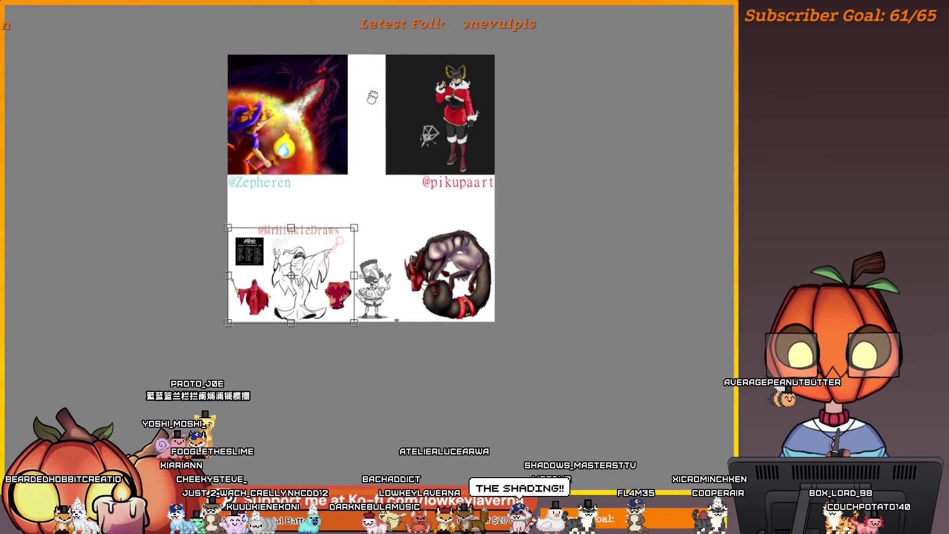
Crop beyond the canvas edges to grow the collage right and downward.
{"action": "mouse_move", "coordinate": [213, 107]}
{"action": "left_mouse_down"}
{"action": "mouse_move", "coordinate": [472, 371]}
{"action": "mouse_move", "coordinate": [682, 476]}
{"action": "mouse_move", "coordinate": [650, 371]}
{"action": "left_mouse_up"}
{"action": "right_click", "coordinate": [585, 307]}
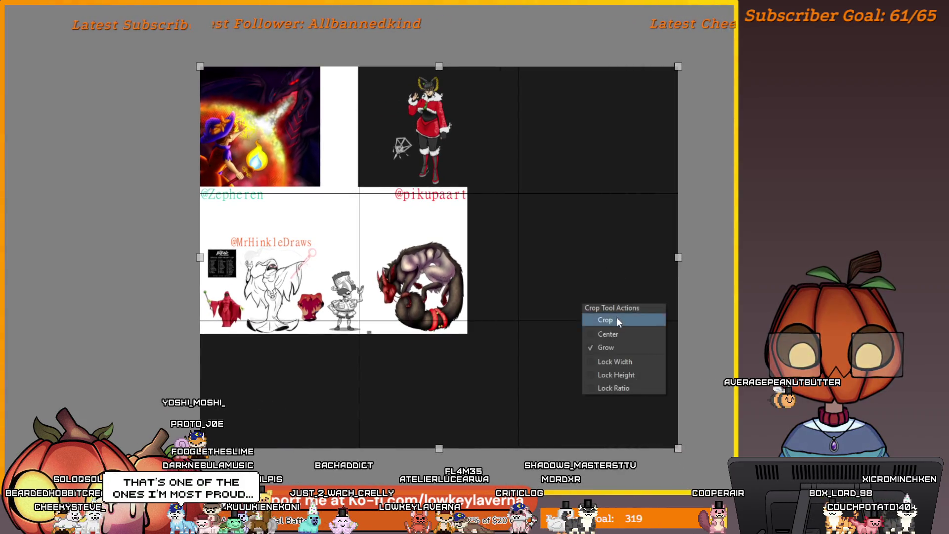
{"action": "left_click", "coordinate": [616, 317]}
Transform the MrHinkleDraws artwork group, then begin moving the wolf artwork right and down.
{"action": "key", "text": "ctrl+t"}
{"action": "mouse_move", "coordinate": [437, 287]}
{"action": "left_mouse_down"}
{"action": "mouse_move", "coordinate": [526, 279]}
{"action": "mouse_move", "coordinate": [489, 287]}
{"action": "left_mouse_up"}
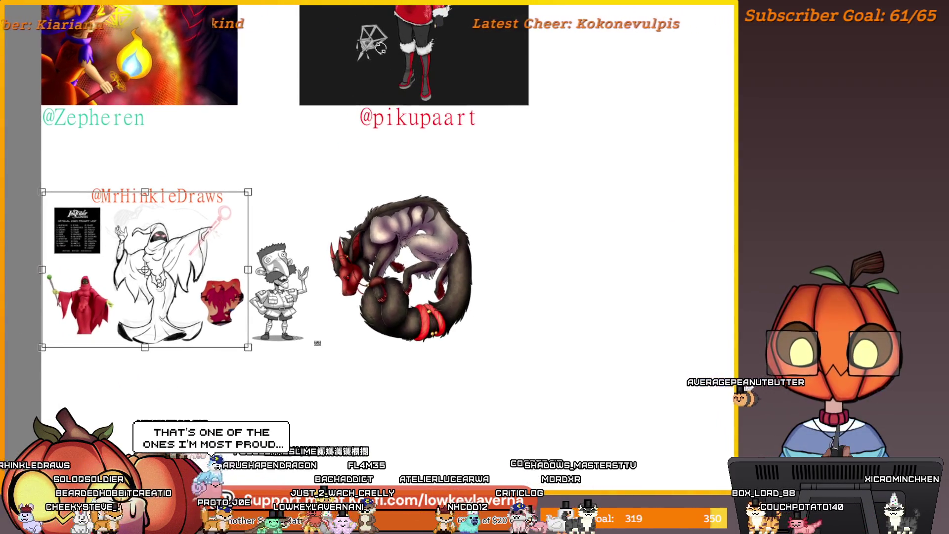
{"action": "key", "text": "Return"}
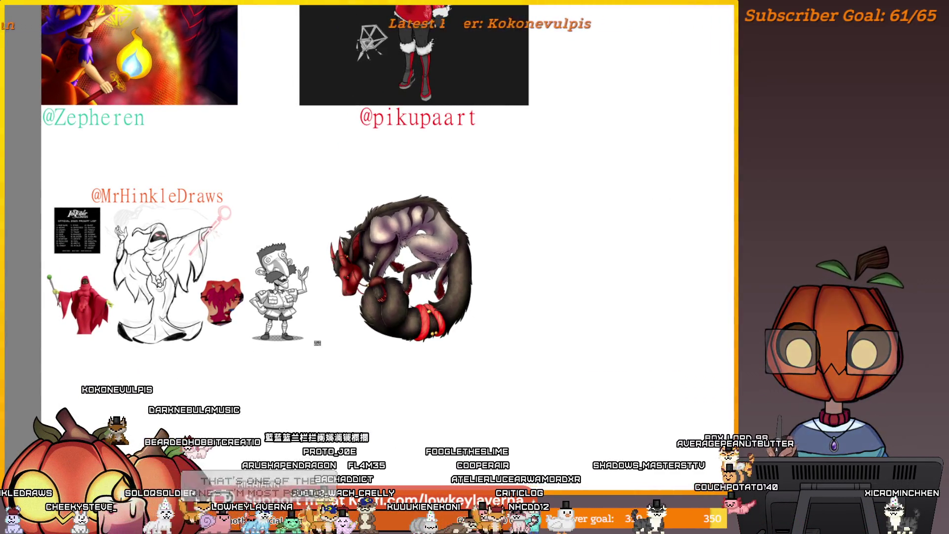
{"action": "key", "text": "ctrl+t"}
{"action": "mouse_move", "coordinate": [442, 250]}
{"action": "left_mouse_down"}
{"action": "mouse_move", "coordinate": [569, 255]}
{"action": "mouse_move", "coordinate": [548, 286]}
{"action": "left_mouse_up"}
Settle the wolf artwork into the new lower-right space and apply its position.
{"action": "scroll", "coordinate": [610, 277], "scroll_direction": "up", "scroll_amount": 1}
{"action": "mouse_move", "coordinate": [610, 275]}
{"action": "left_mouse_down"}
{"action": "mouse_move", "coordinate": [581, 304]}
{"action": "mouse_move", "coordinate": [594, 300]}
{"action": "left_mouse_up"}
{"action": "key", "text": "Return"}
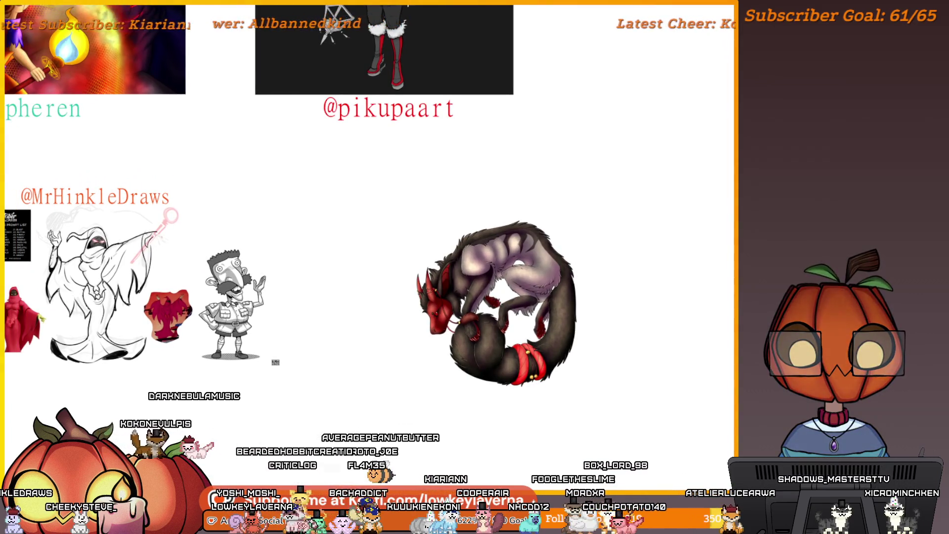
{"action": "type", "text": "@MrHinkleDraws"}
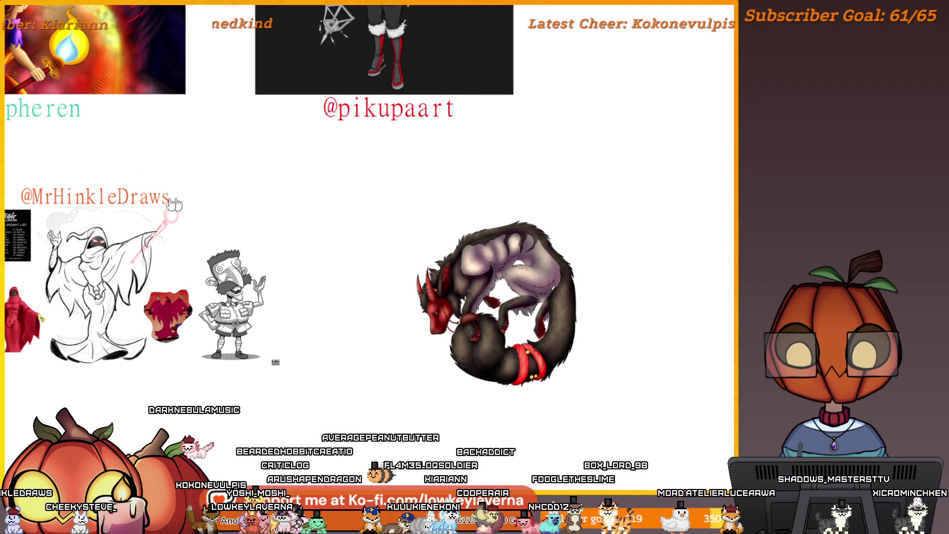
{"action": "key", "text": "ctrl+t"}
{"action": "left_click_drag", "start_coordinate": [174, 207], "coordinate": [214, 202]}
{"action": "key", "text": "ctrl+z"}
{"action": "left_click_drag", "start_coordinate": [142, 197], "coordinate": [199, 198]}
{"action": "scroll", "coordinate": [568, 291], "scroll_direction": "up", "scroll_amount": 5}
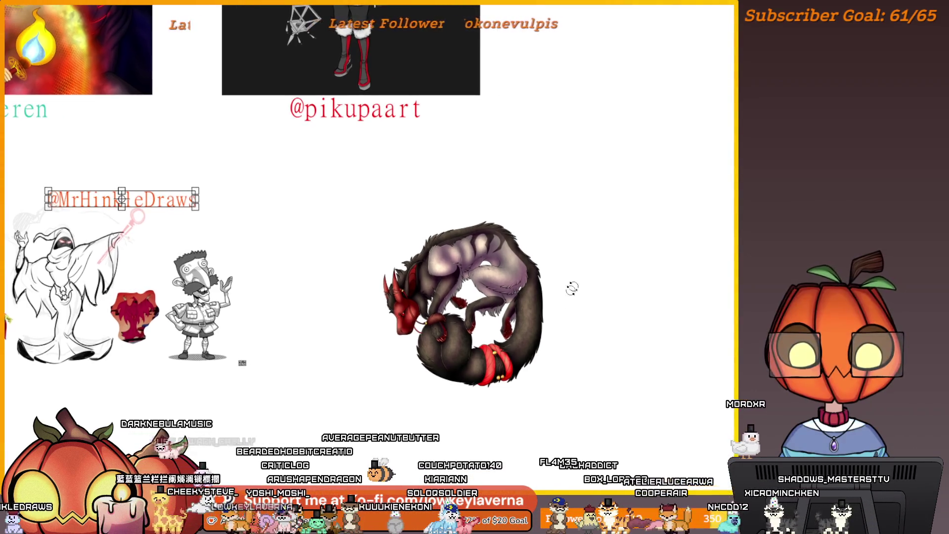
{"action": "left_click_drag", "start_coordinate": [598, 308], "coordinate": [598, 304]}
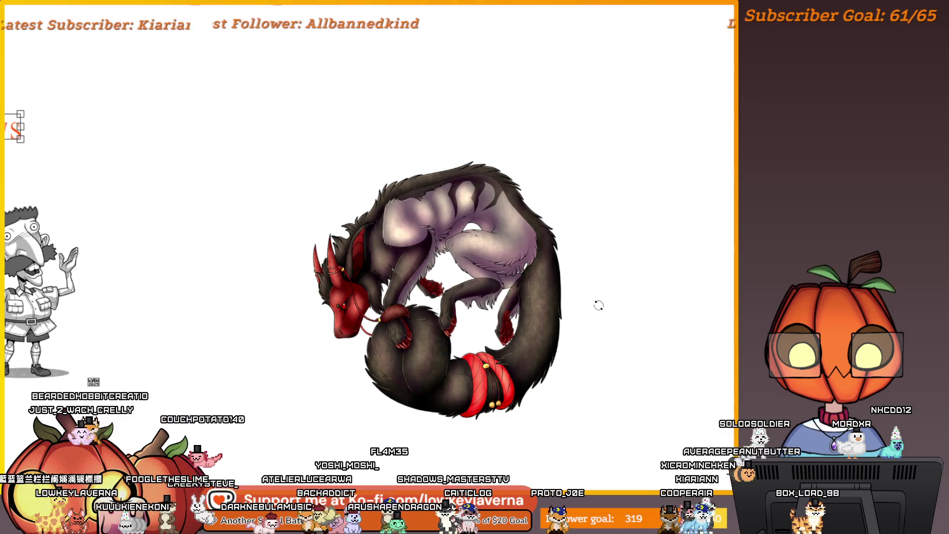
{"action": "mouse_move", "coordinate": [578, 381]}
{"action": "left_mouse_down"}
{"action": "mouse_move", "coordinate": [555, 364]}
{"action": "mouse_move", "coordinate": [593, 360]}
{"action": "mouse_move", "coordinate": [587, 350]}
{"action": "left_mouse_up"}
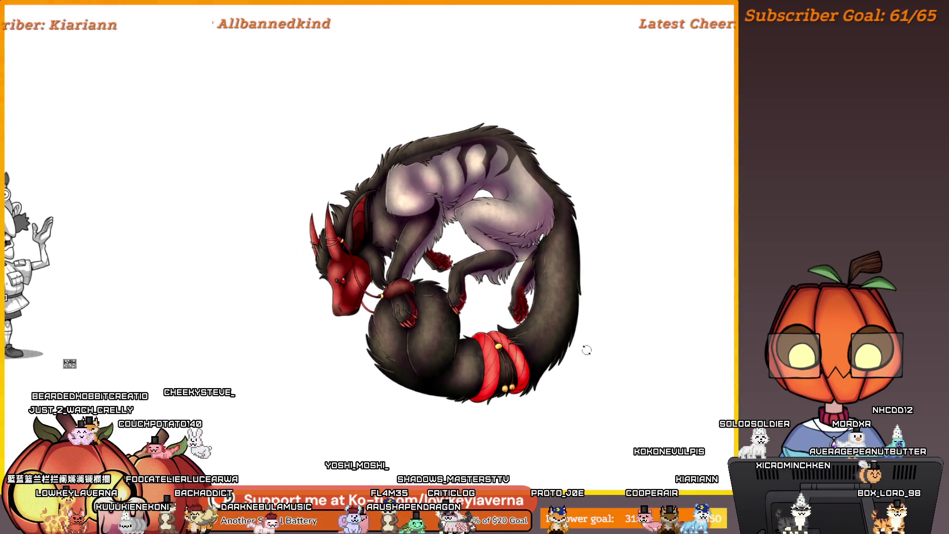